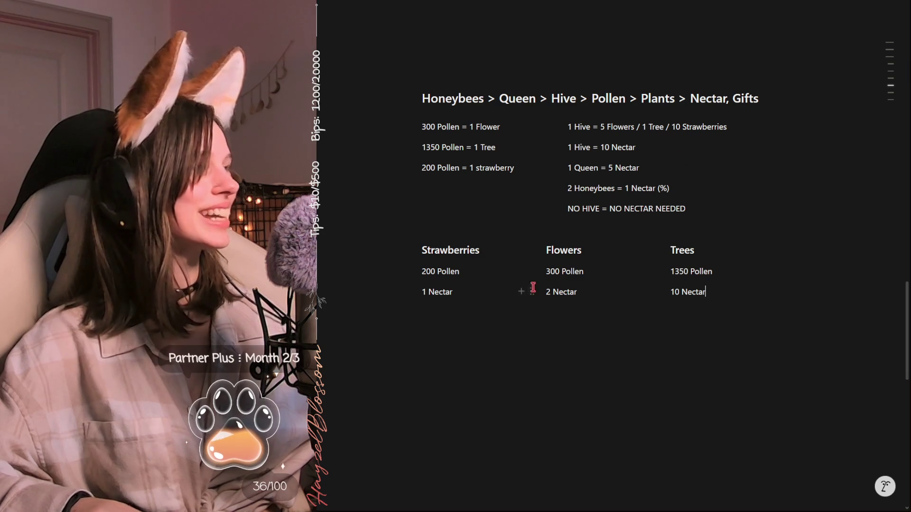
- Leave the Notion notes and bring up the Program copy.cs template in VS Code
left_click_drag(694, 305, 770, 308)
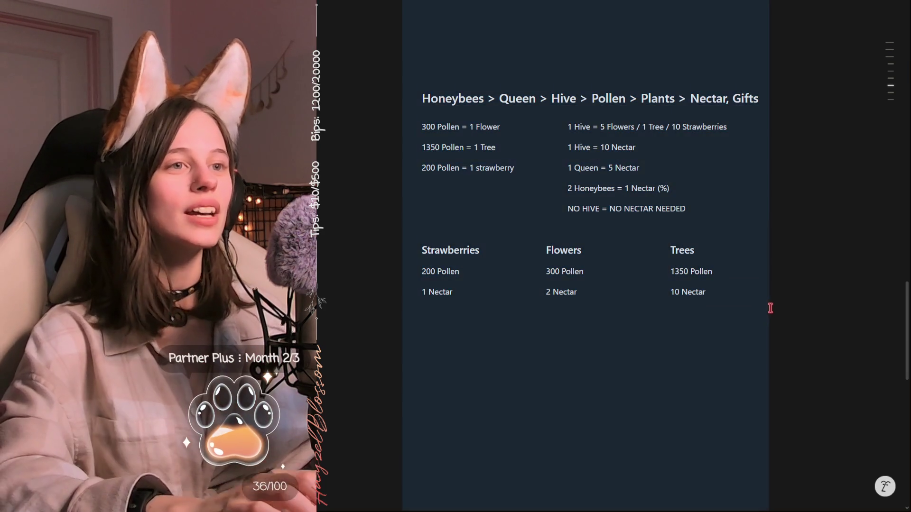
left_click(780, 297)
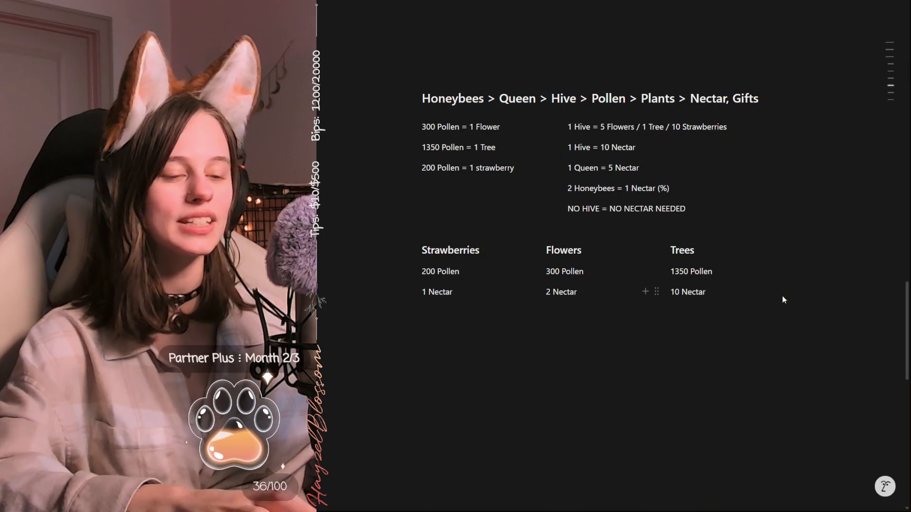
key("alt+Tab")
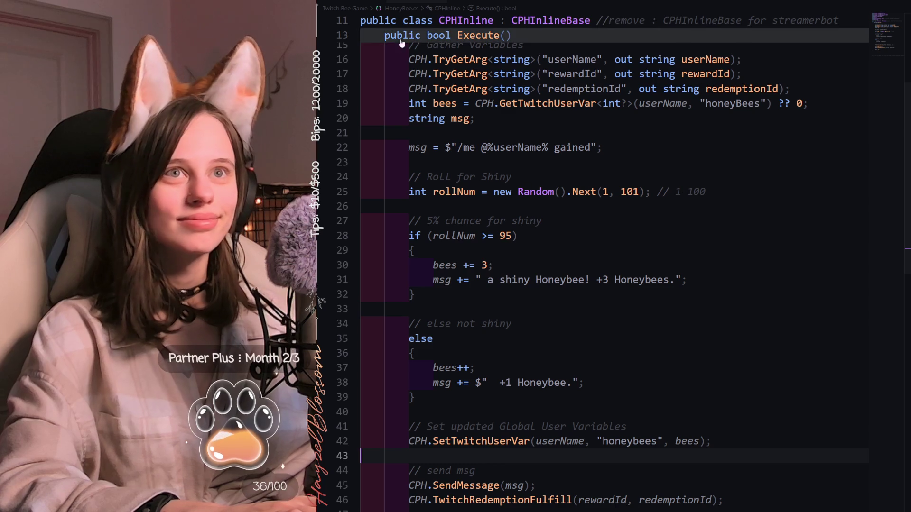
key("ctrl+Tab")
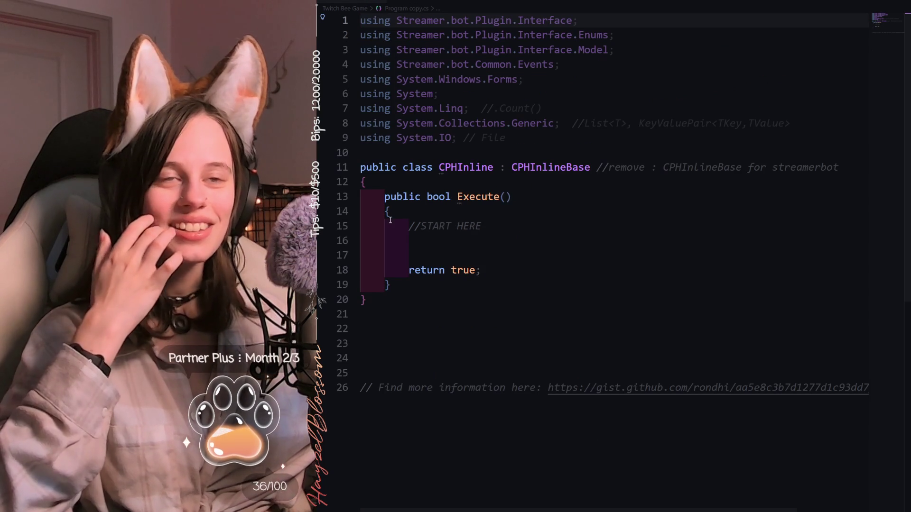
right_click(338, 4)
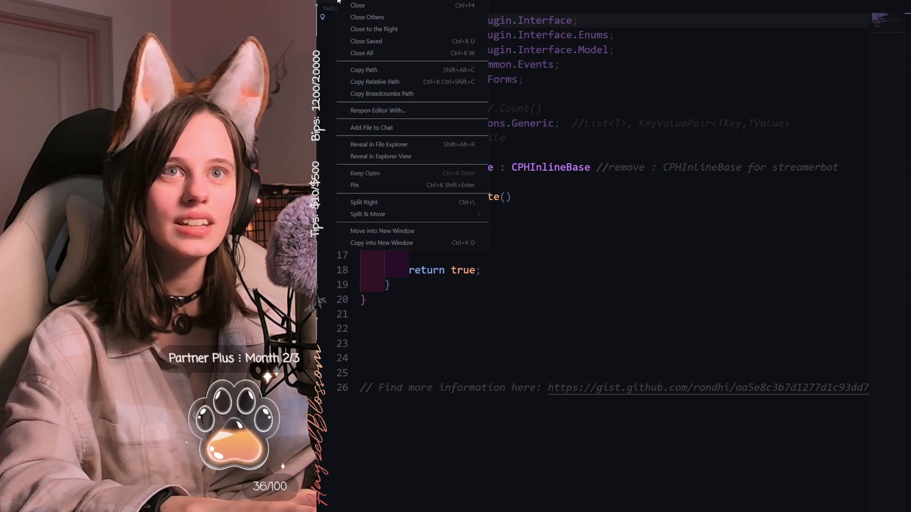
key("Escape")
- Rename Program copy.cs to PollenTimer.cs in the Explorer and place the caret inside Execute
key("ctrl+b")
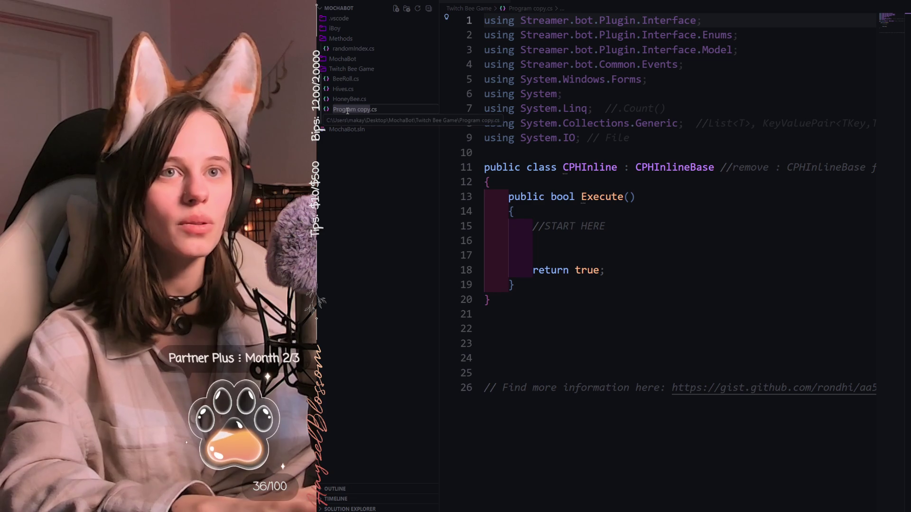
key("F2")
type("Polic")
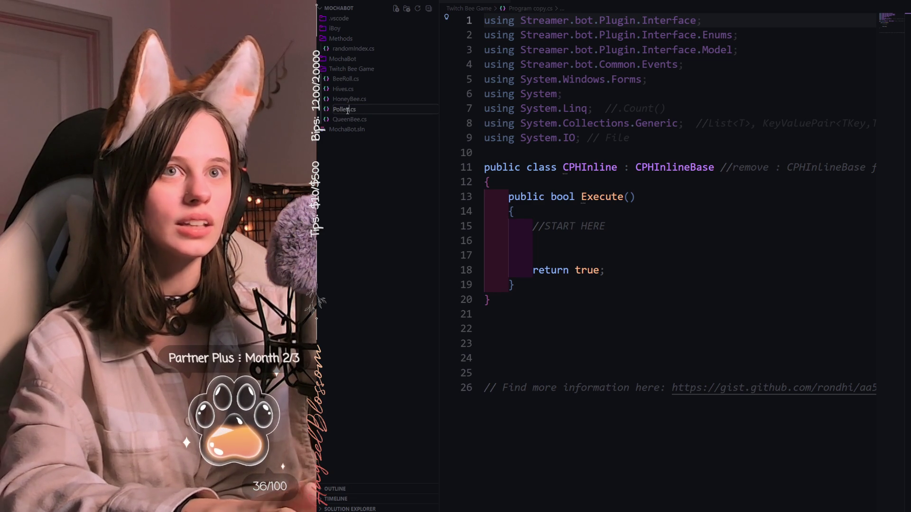
type("Timer")
key("Return")
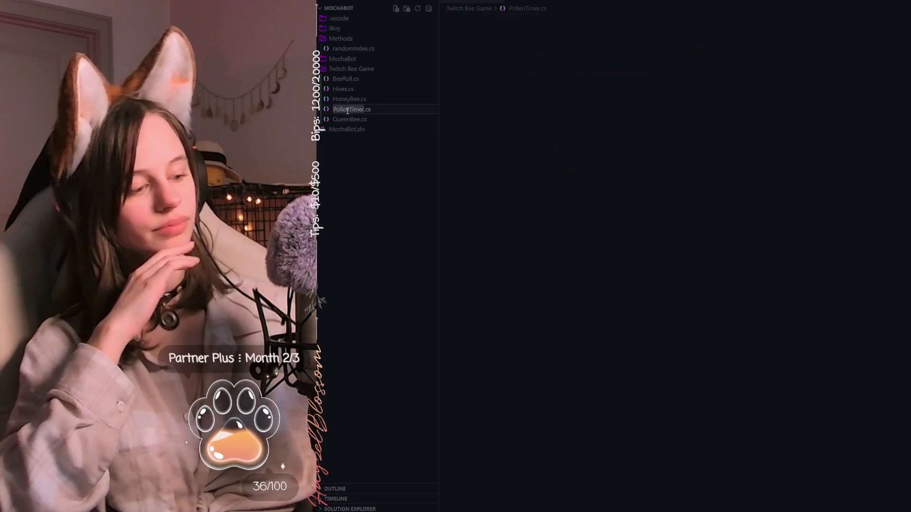
left_click(592, 239)
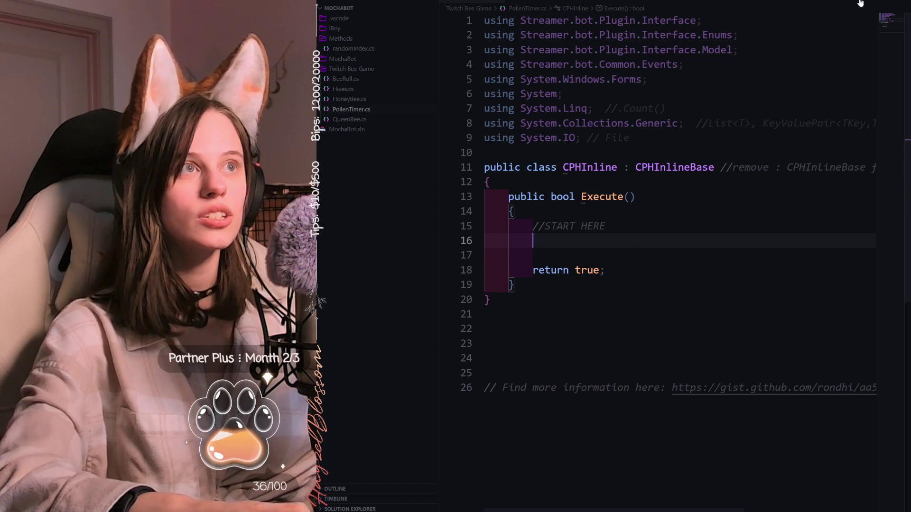
- Hide the Explorer sidebar and switch back to the bee game notes in Notion
key("ctrl+b")
key("alt+Tab")
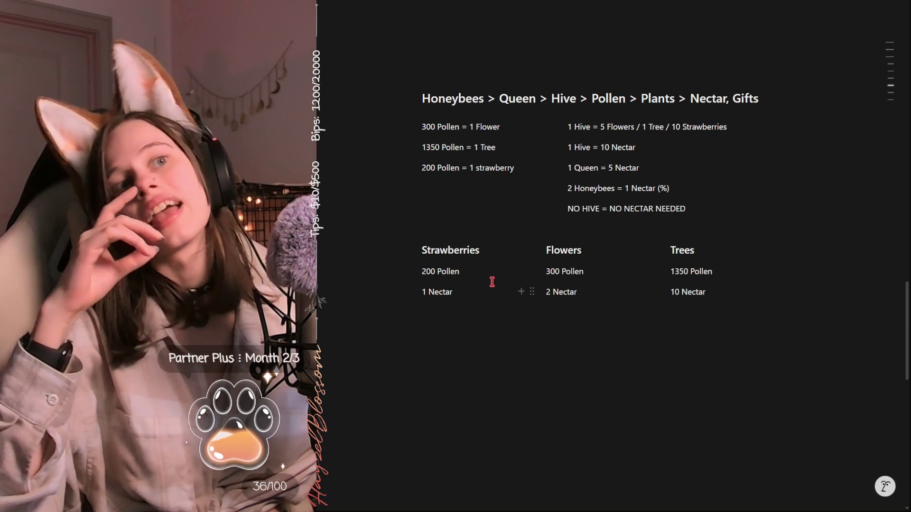
- Add a Heading 3 block reading Pollen Timer below the columns, ready for the formula note
left_click(457, 321)
key("Return")
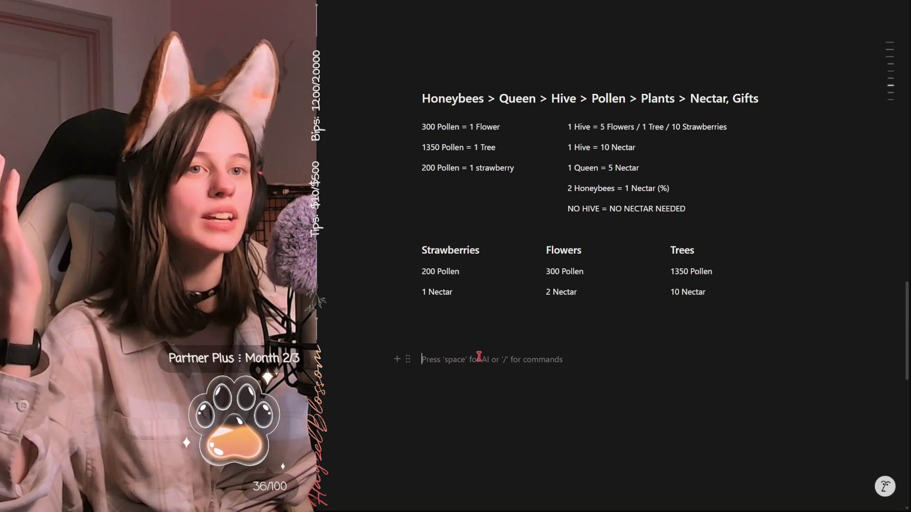
key("Escape")
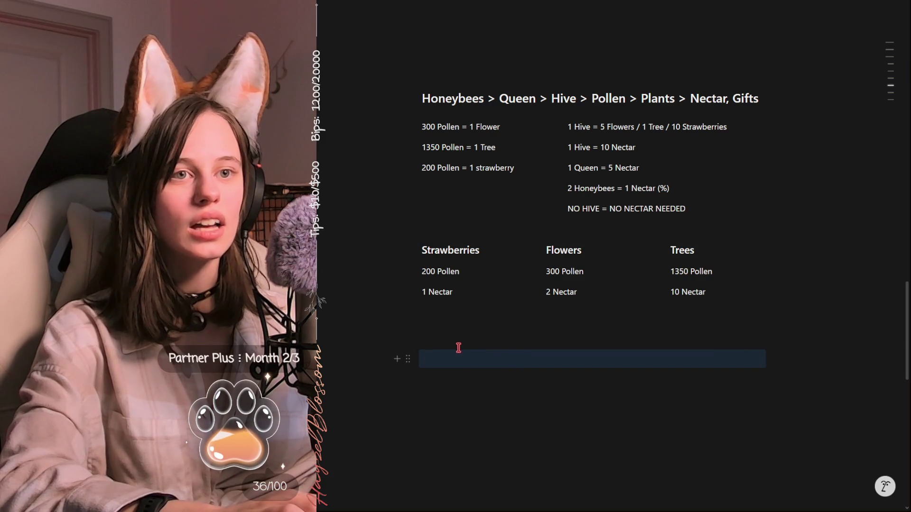
key("Up")
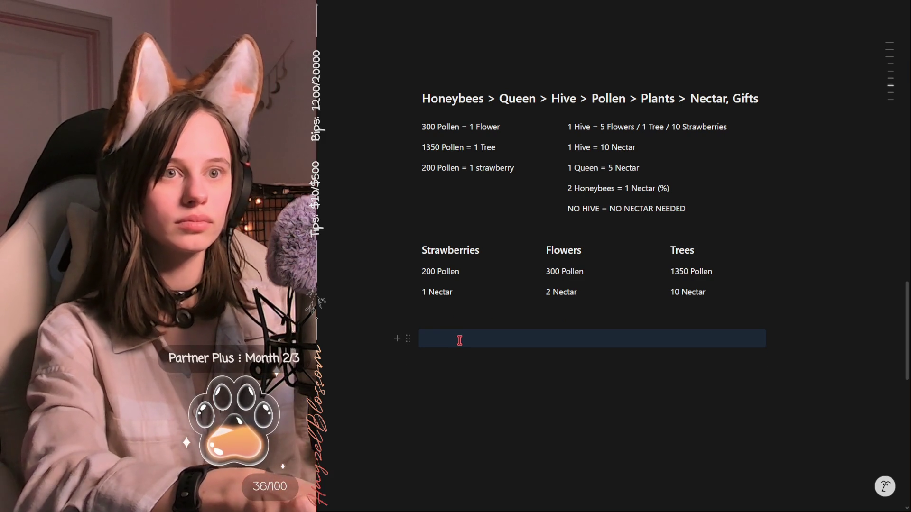
left_click(460, 340)
type("###")
key("space")
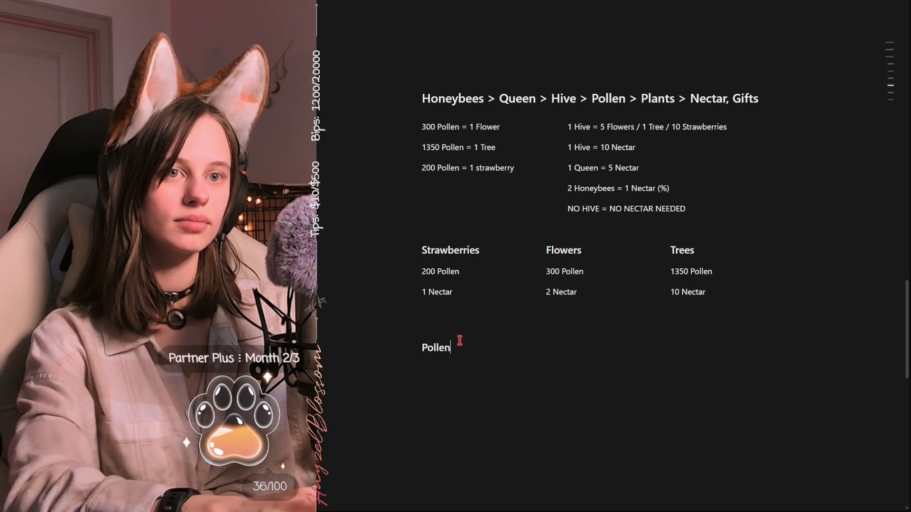
type("mer")
key("Return")
type("x pollen eve")
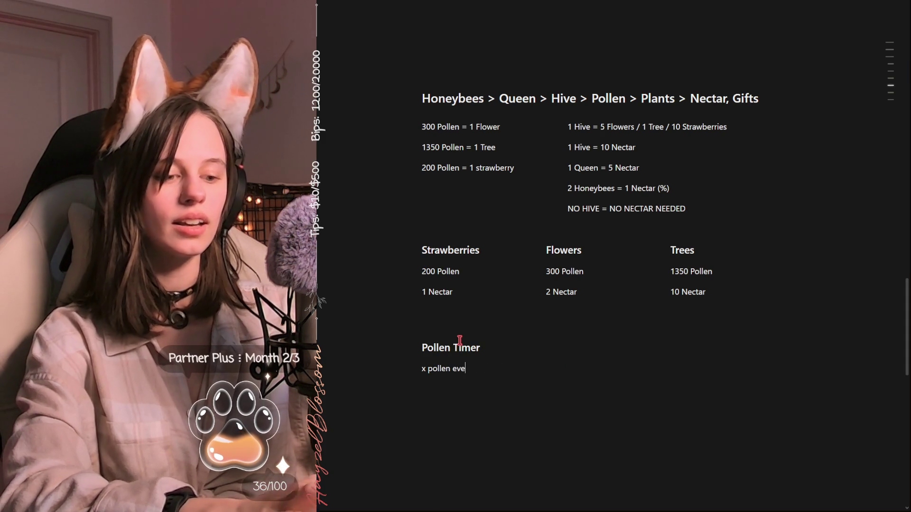
type("ry y time")
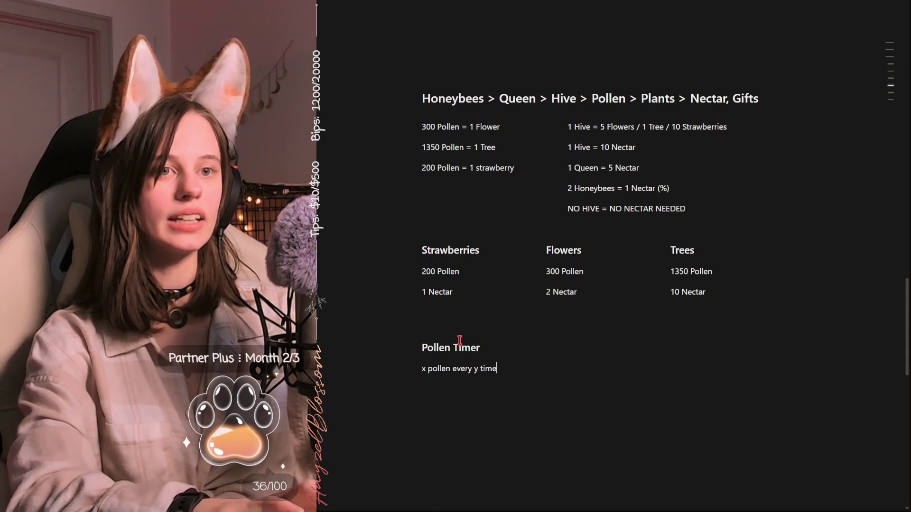
mouse_move(465, 341)
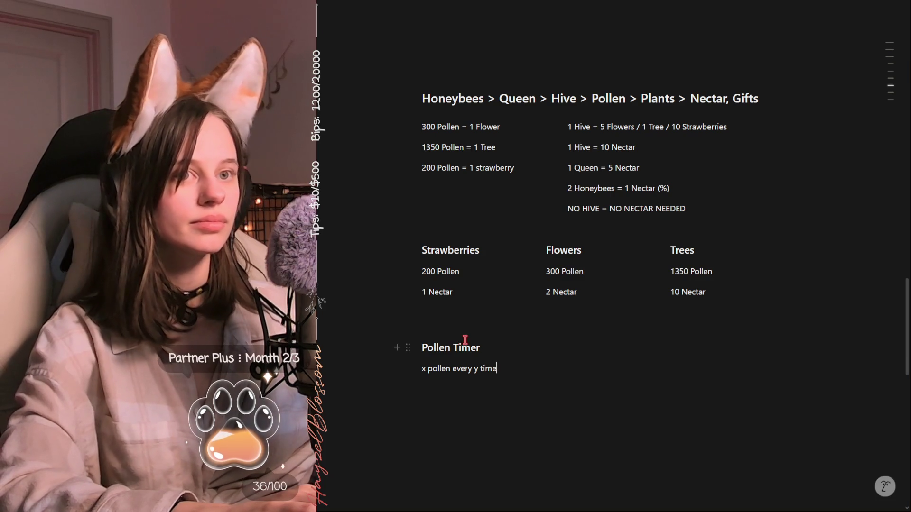
type(" *")
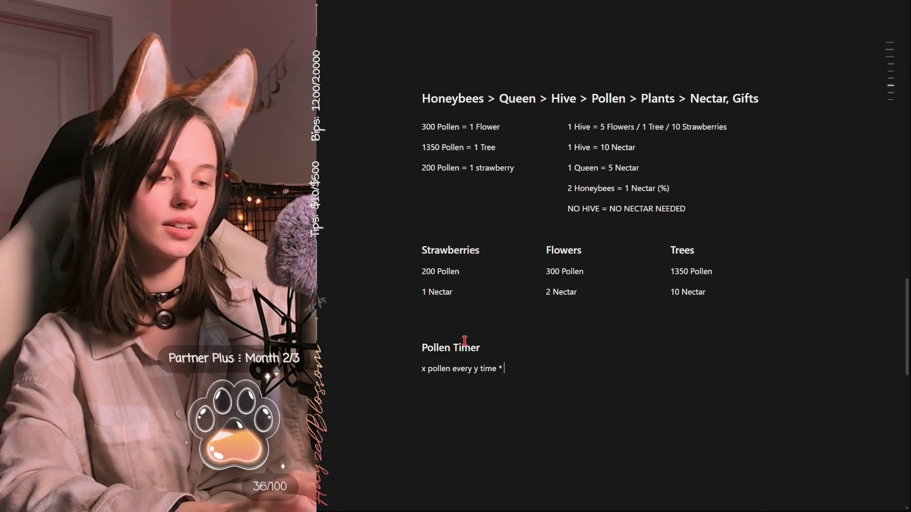
type(" user")
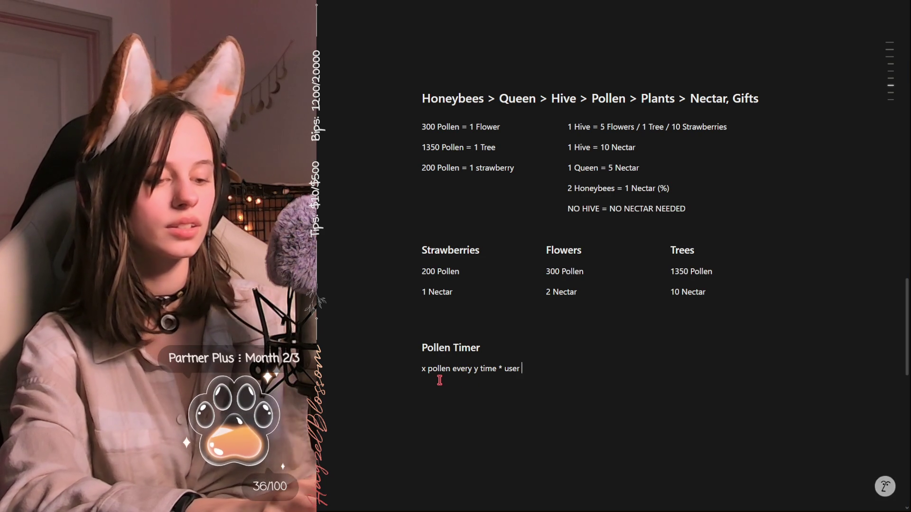
type("hives")
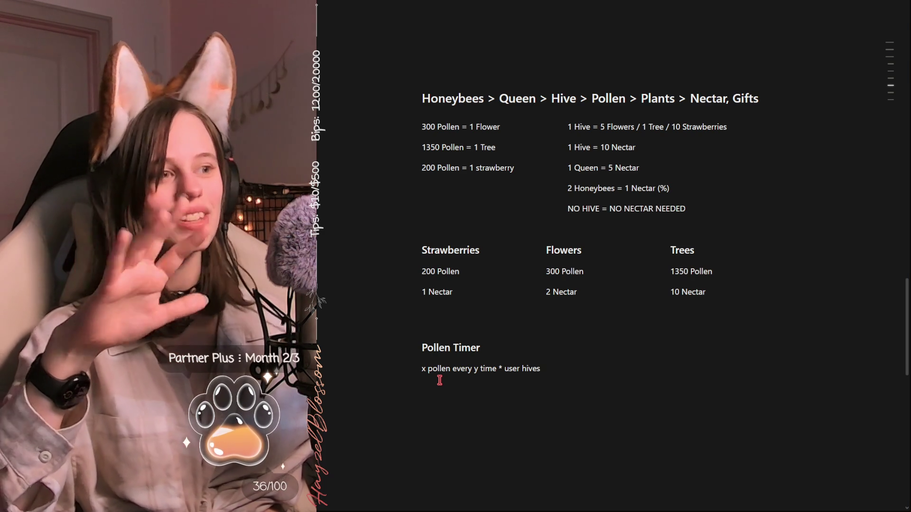
mouse_move(481, 369)
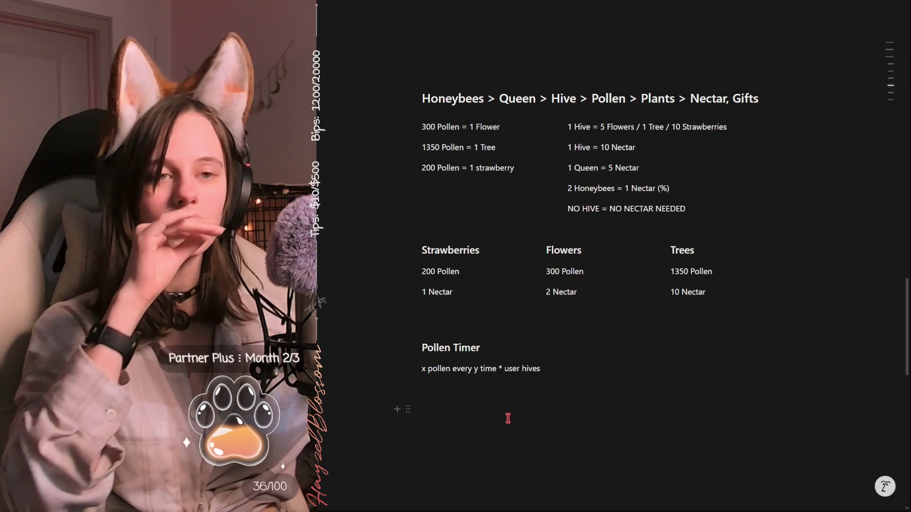
mouse_move(541, 369)
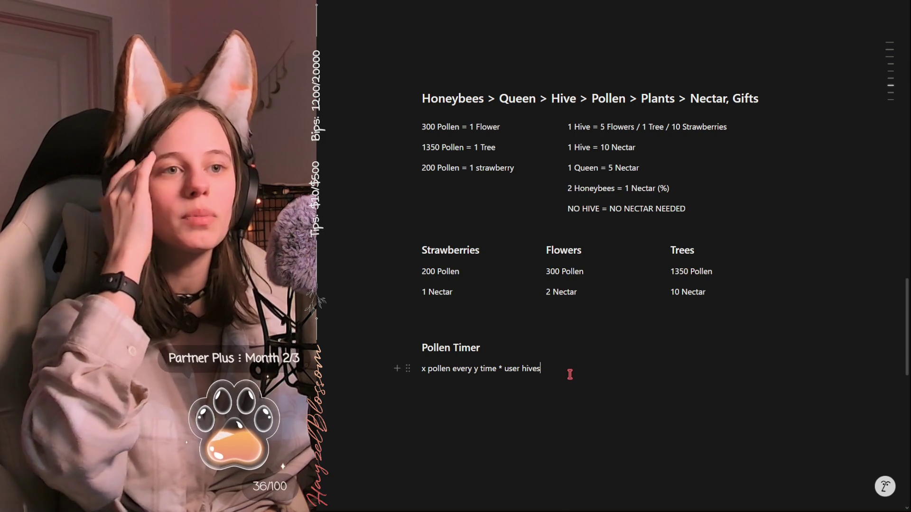
- Write the two notes: enough pollen for 1 flower per hive, then 300 pollen per hive every 30 minutes
left_click(571, 373)
key("Return")
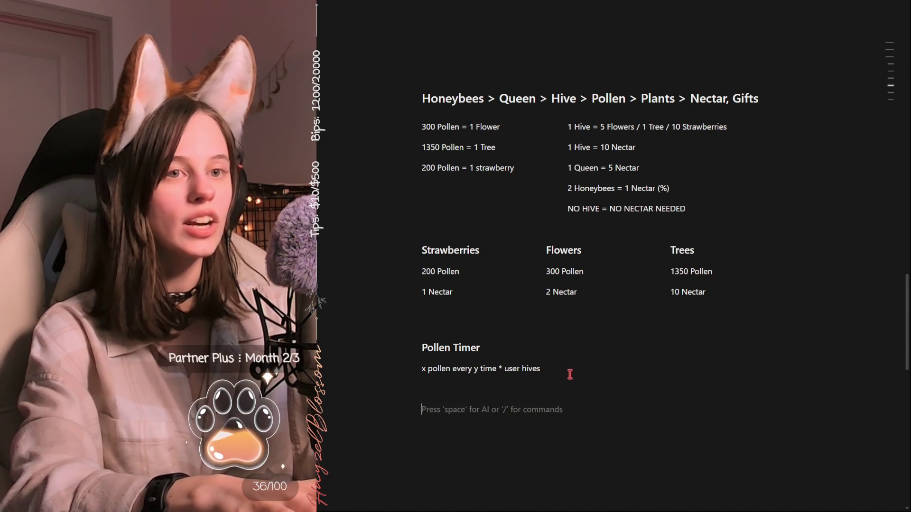
type("enough ")
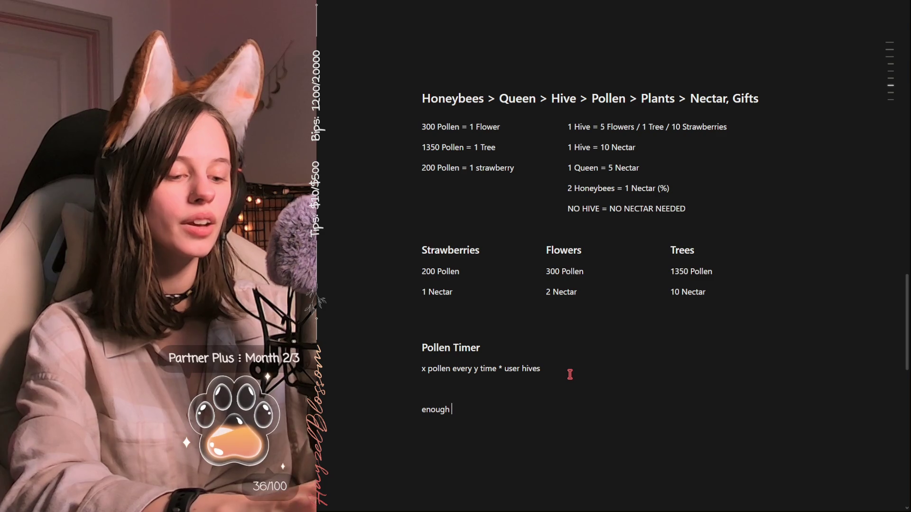
type("pollen for 1 flower")
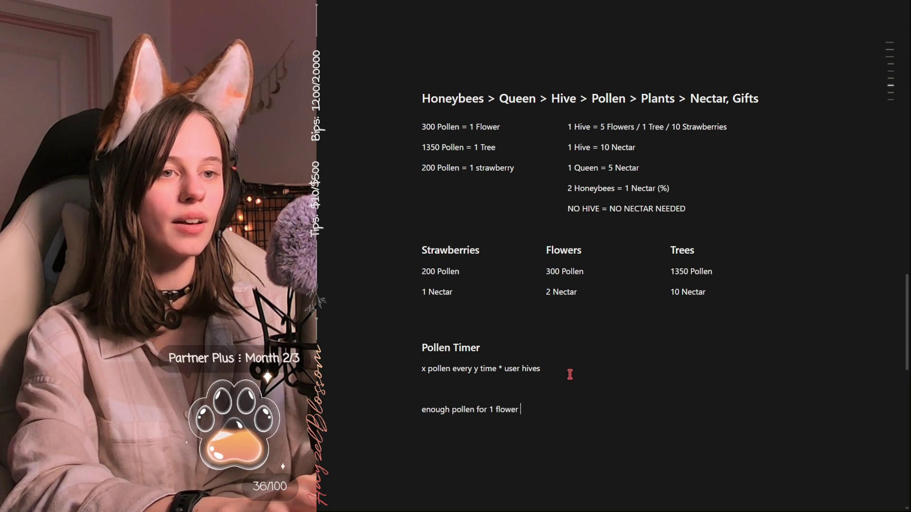
type("hiv")
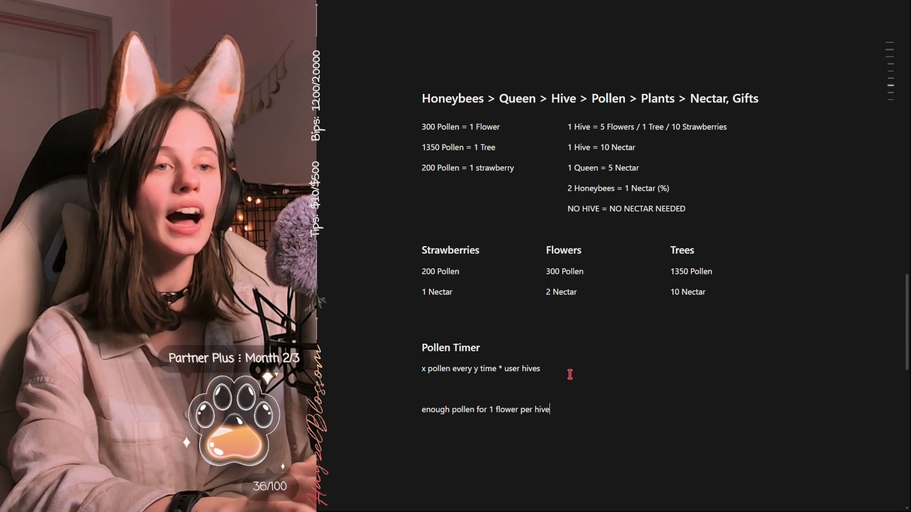
type("every")
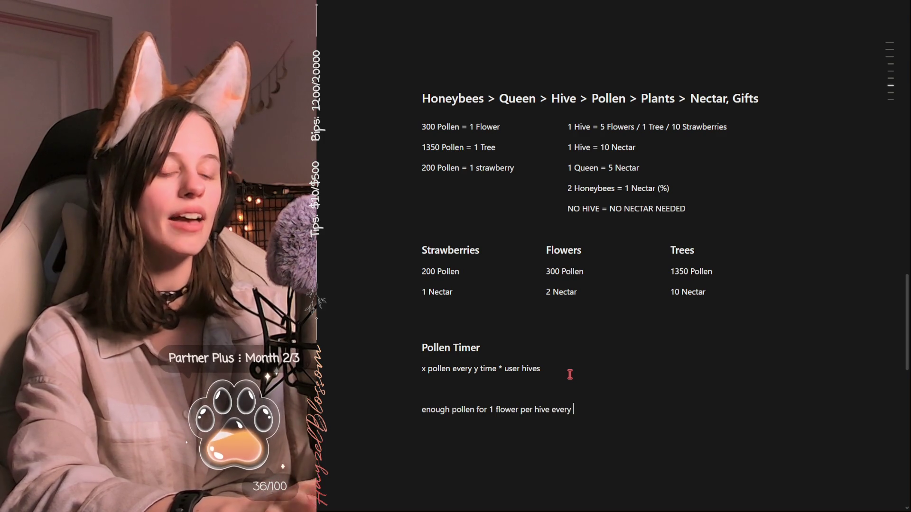
type("3")
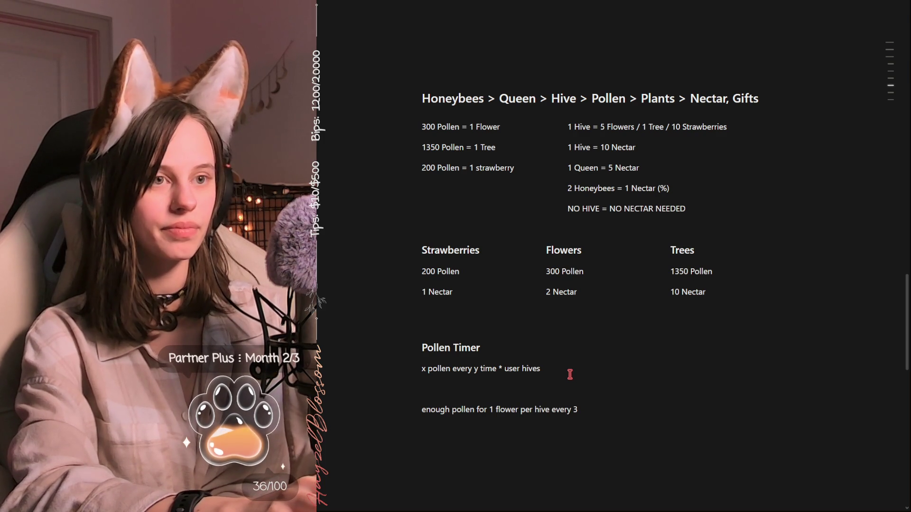
type("0 minutes")
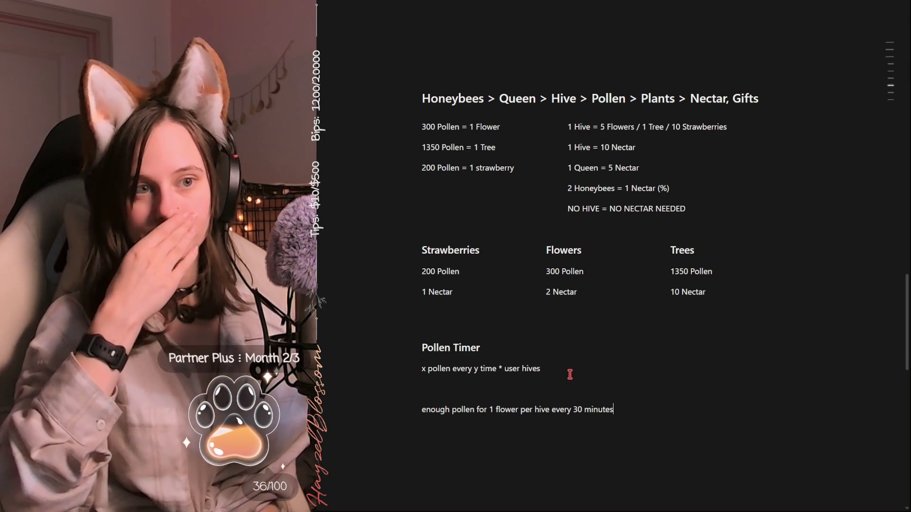
mouse_move(434, 272)
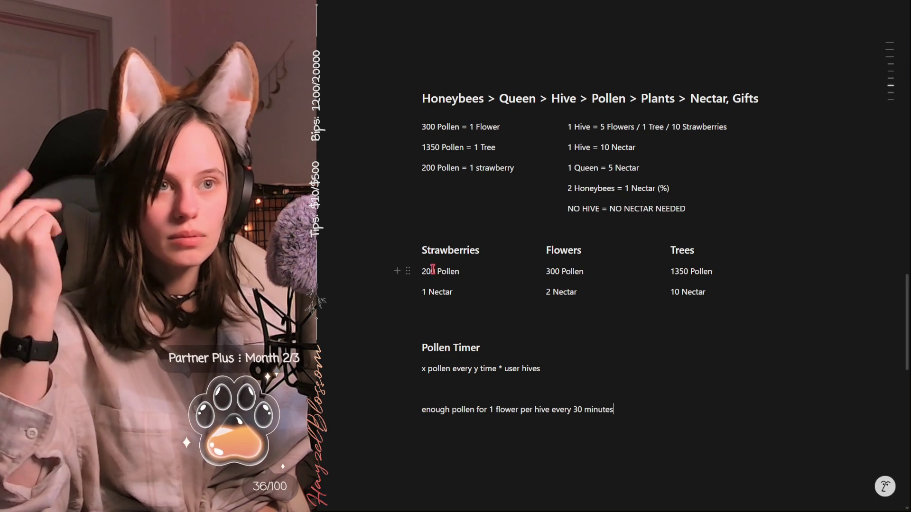
key("Return")
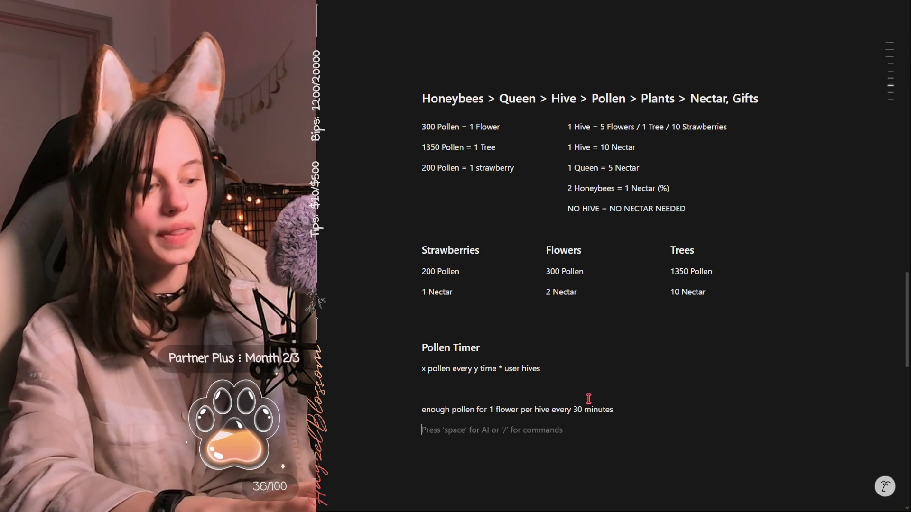
type("300 ")
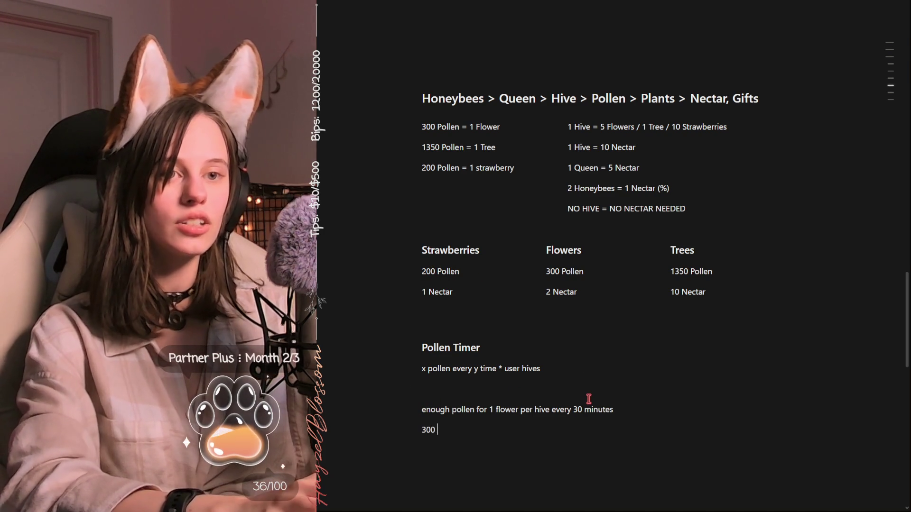
type("pollen ")
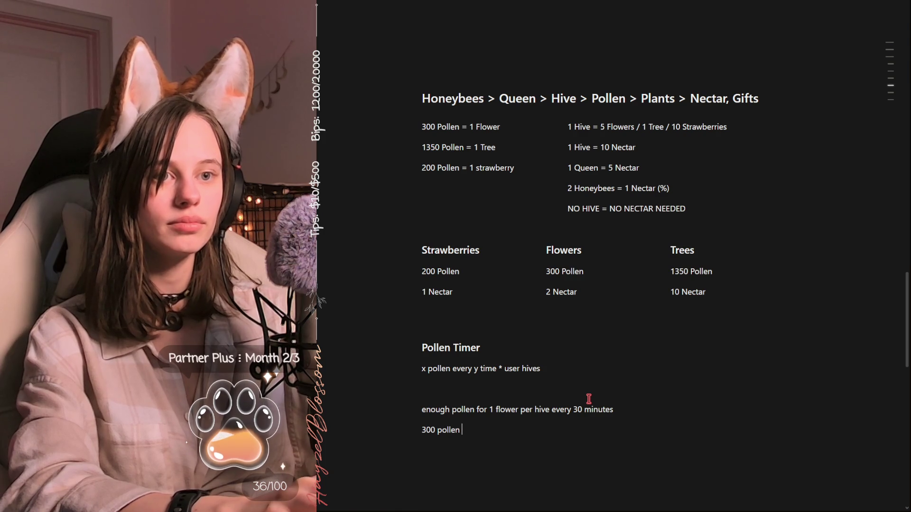
type("per hive e")
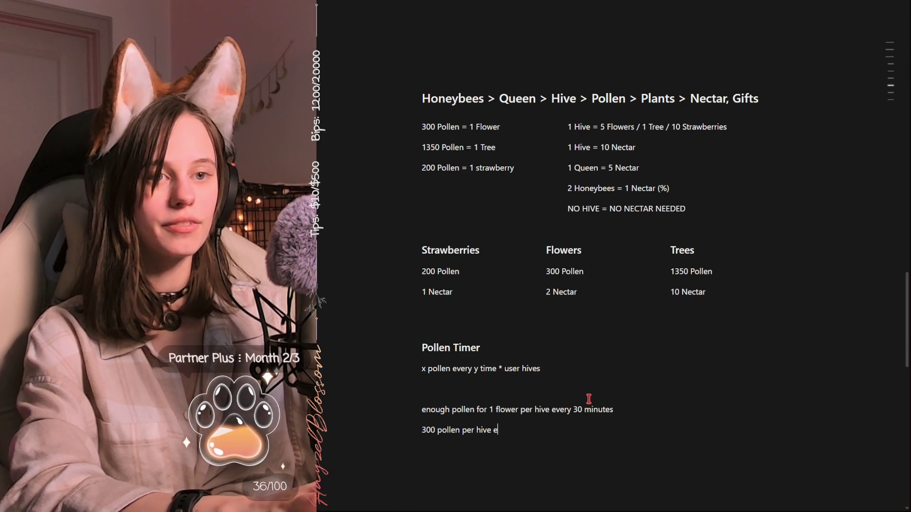
type("very 30 minutes")
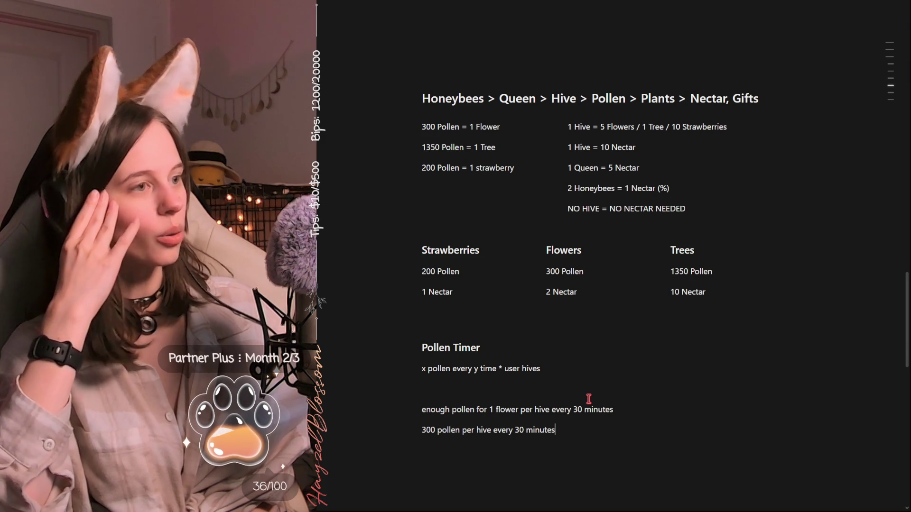
mouse_move(491, 430)
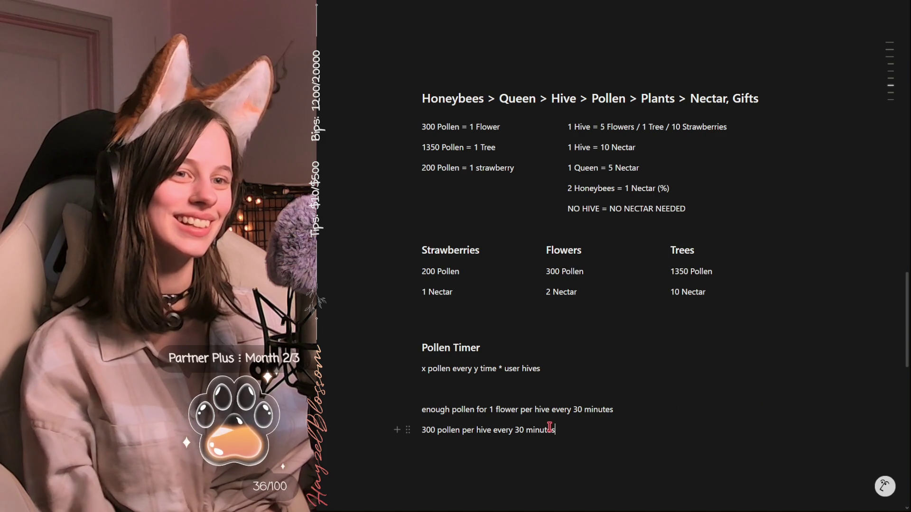
left_click(600, 427)
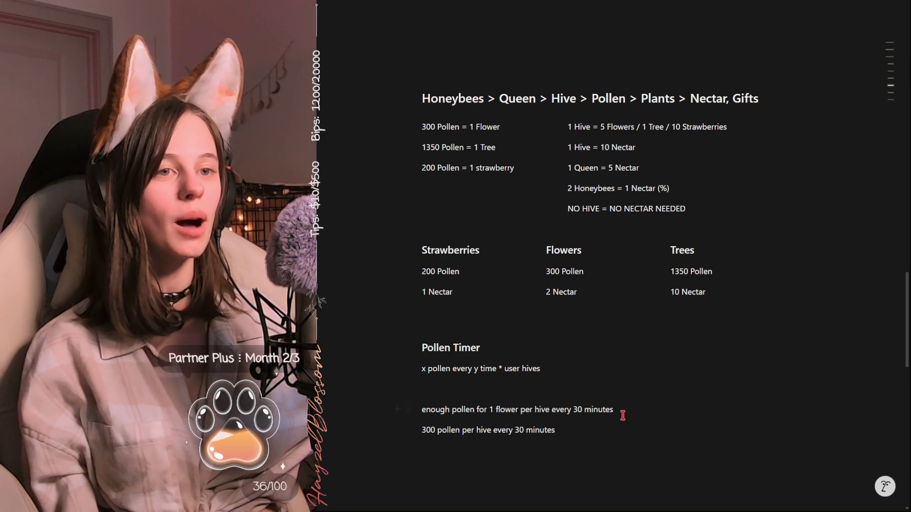
- Add the 12 hives and need 120 nectar (60 flowers) lines without a trailing comma
left_click(562, 431)
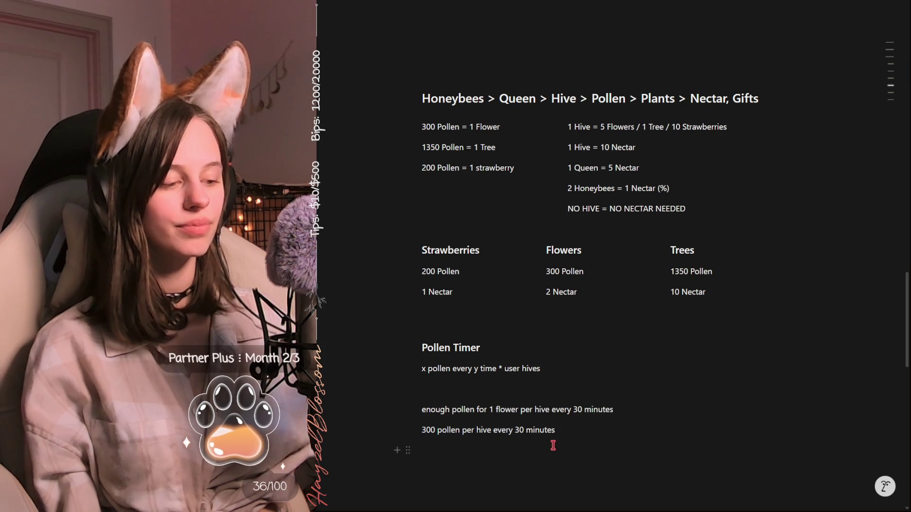
key("Return")
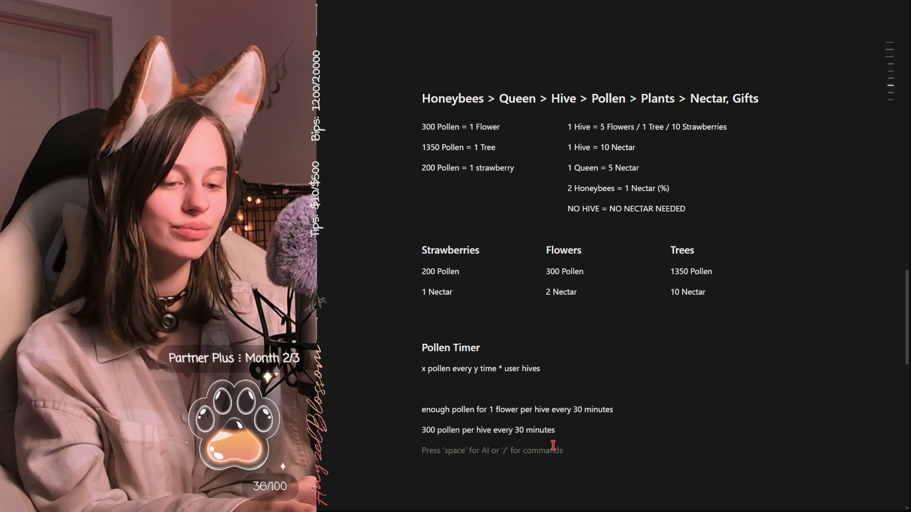
type("12 hives")
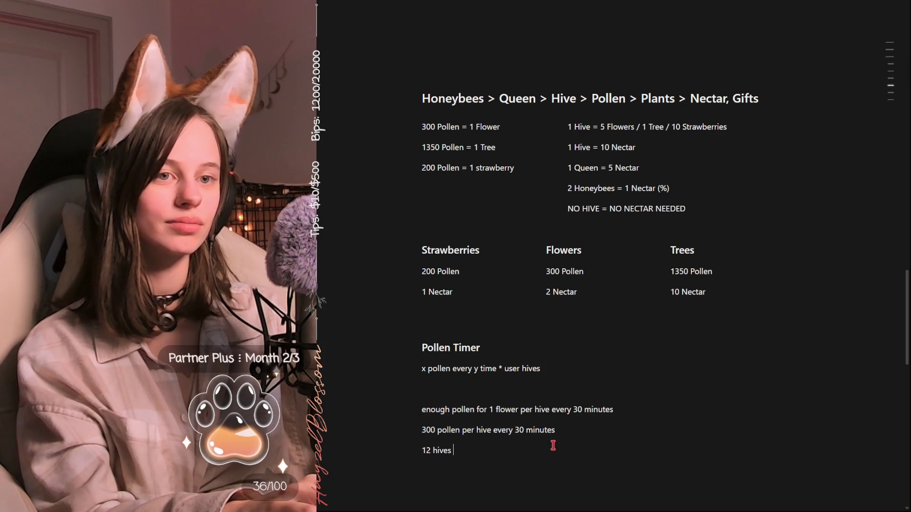
key("BackSpace")
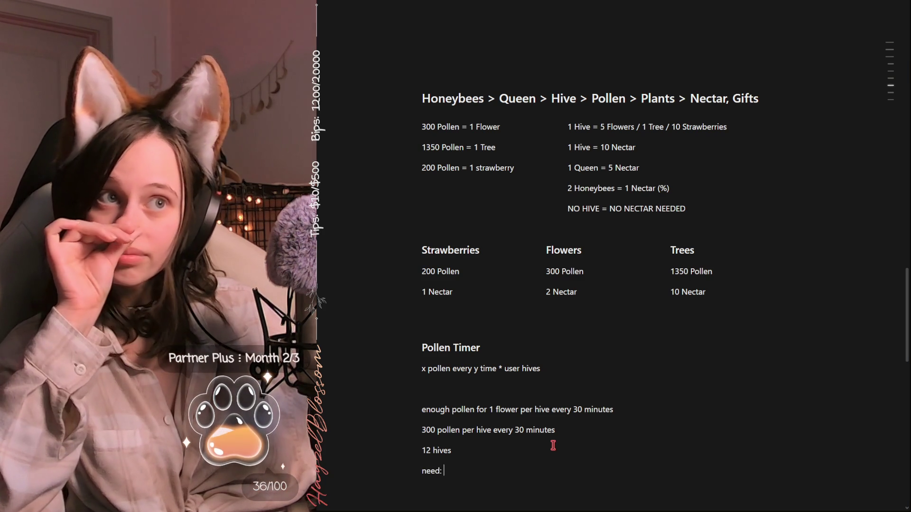
type("120 ")
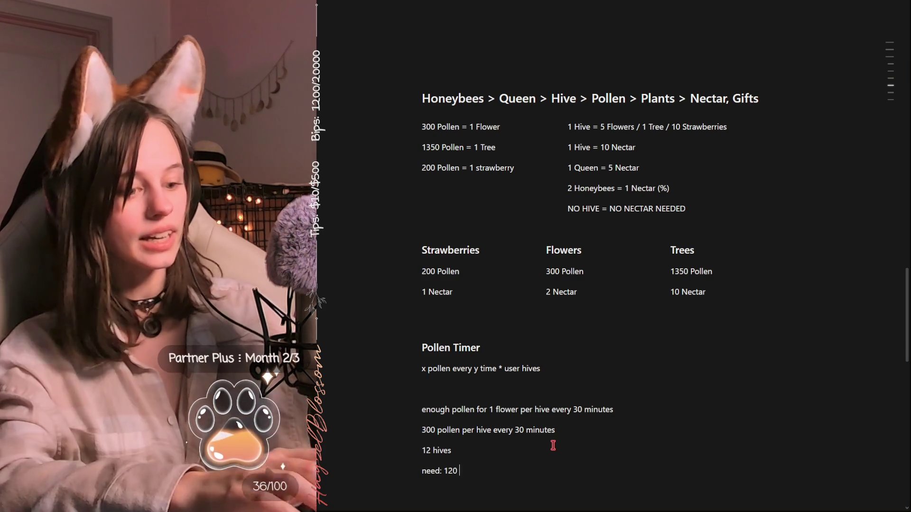
type("nectar (")
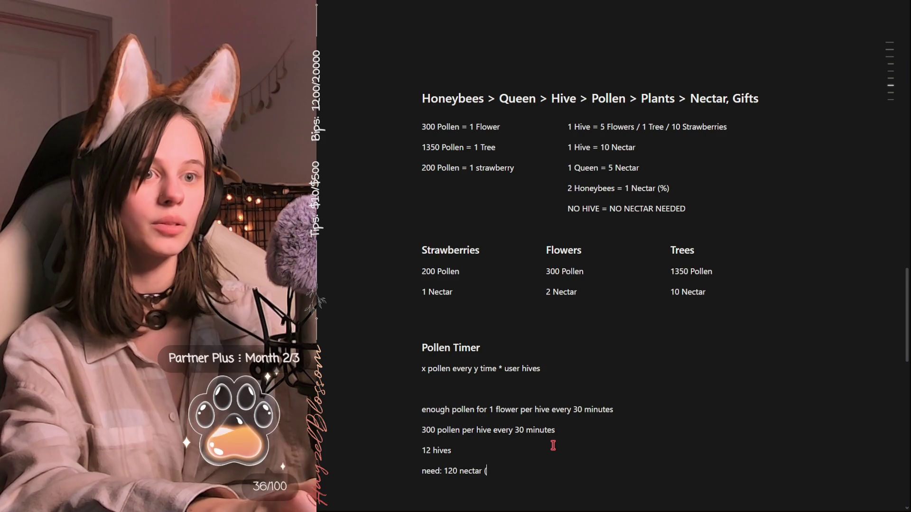
type("60 flowers)")
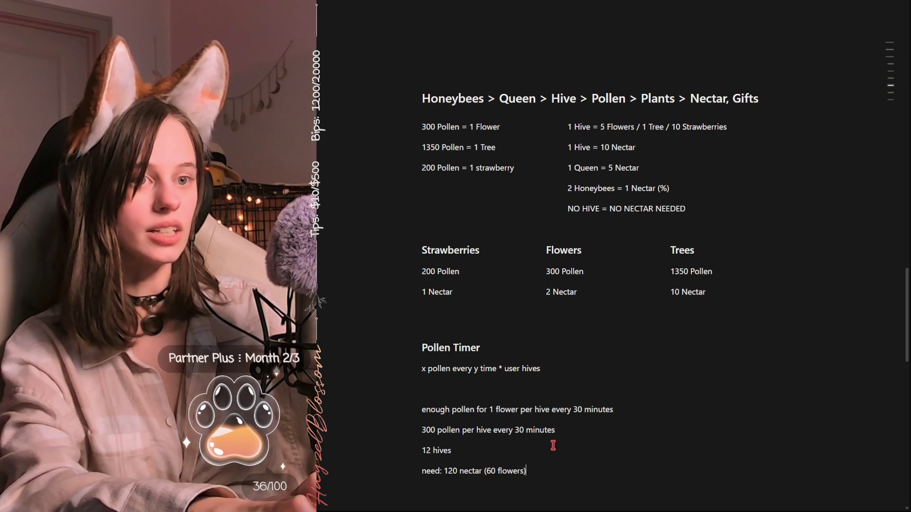
type(",")
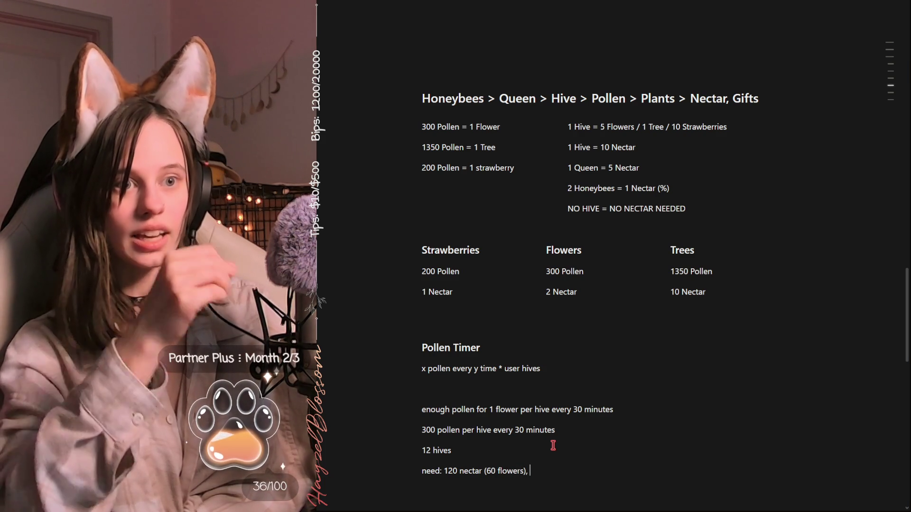
key("BackSpace")
key("BackSpace")
key("Return")
type("g")
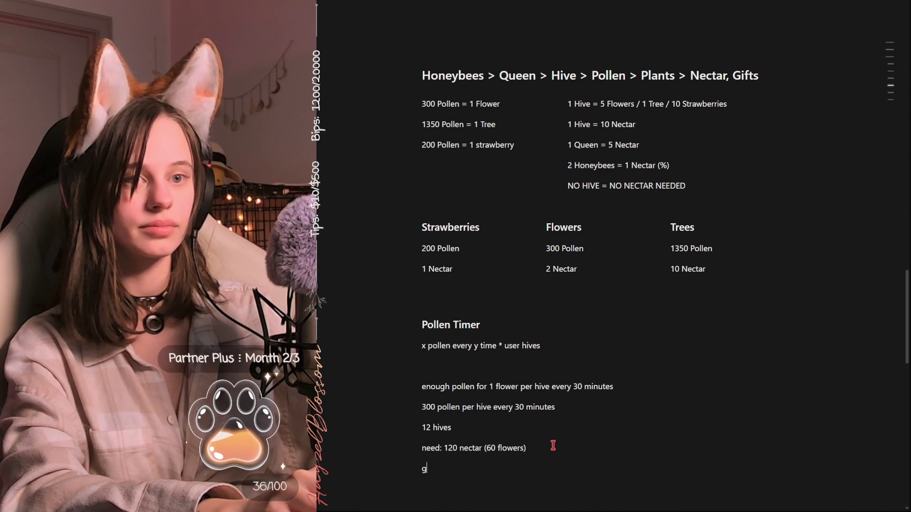
- Write the +24 nectar (12 flowers) line, correcting the stray word, plus sign and count
key("BackSpace")
type("++")
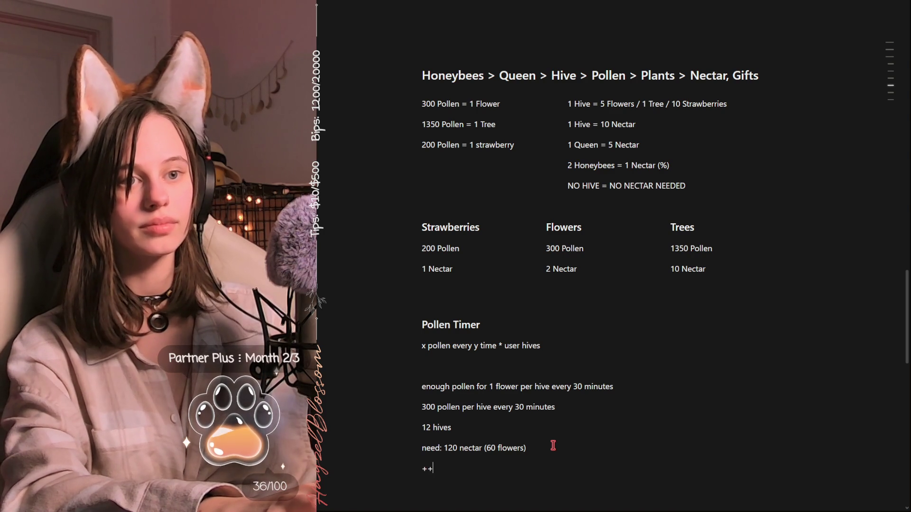
key("BackSpace")
type("12 flo")
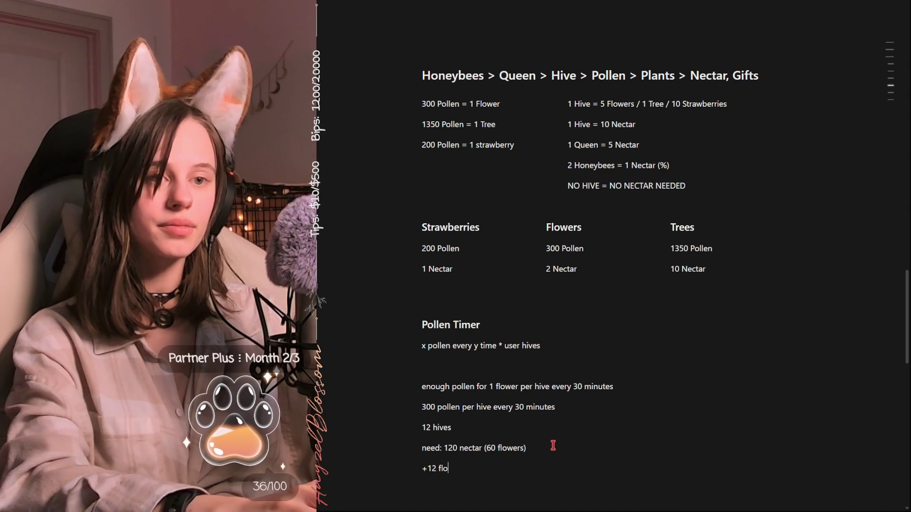
type("wers")
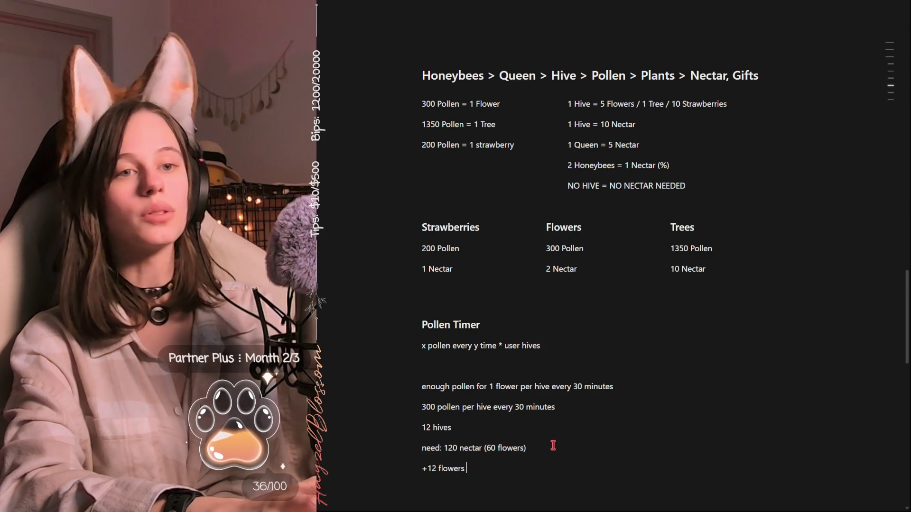
key("BackSpace")
key("BackSpace")
key("BackSpace")
key("BackSpace")
key("BackSpace")
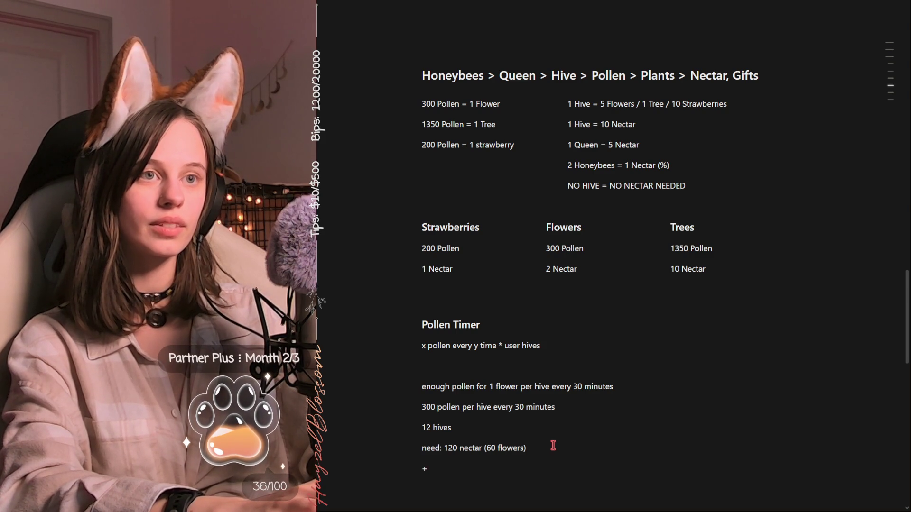
type("24 nect")
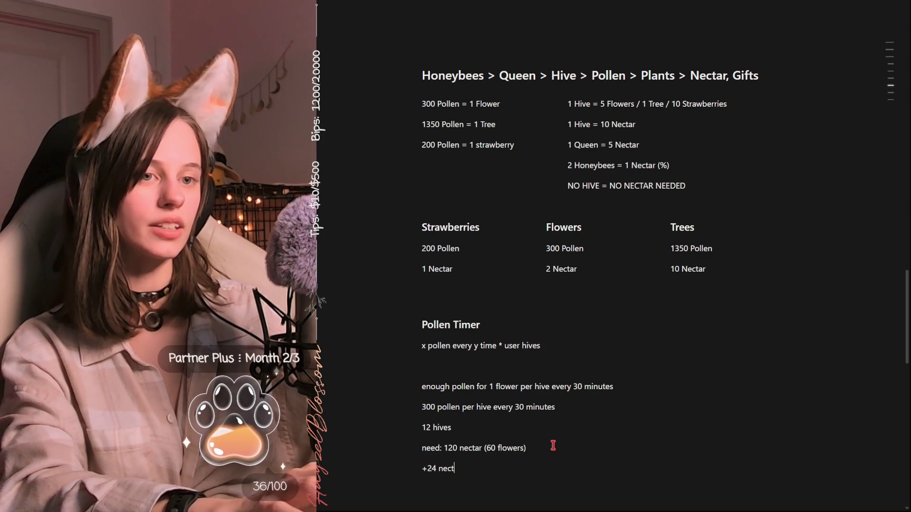
type(" *")
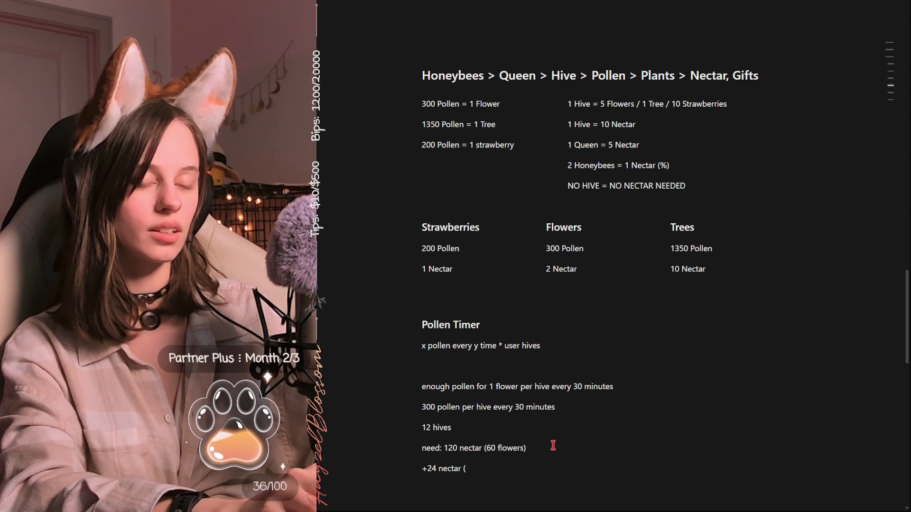
type("12 flowers")
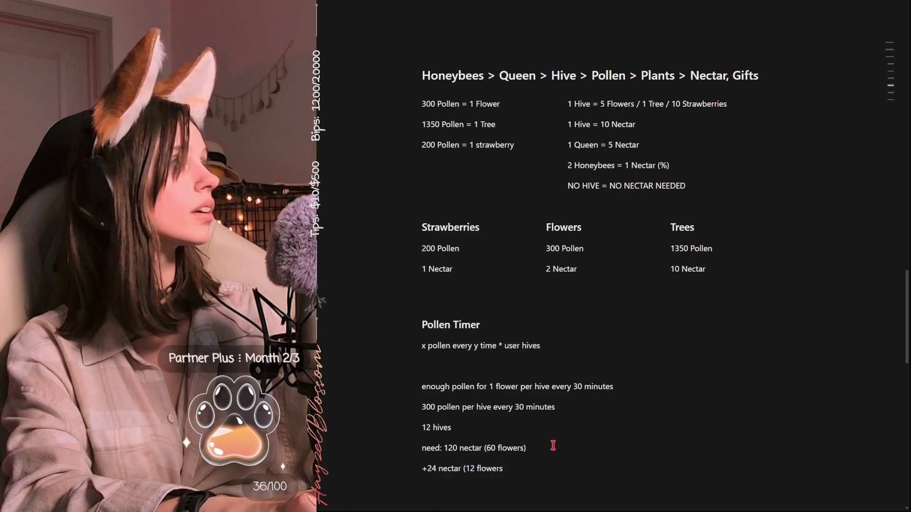
type(")")
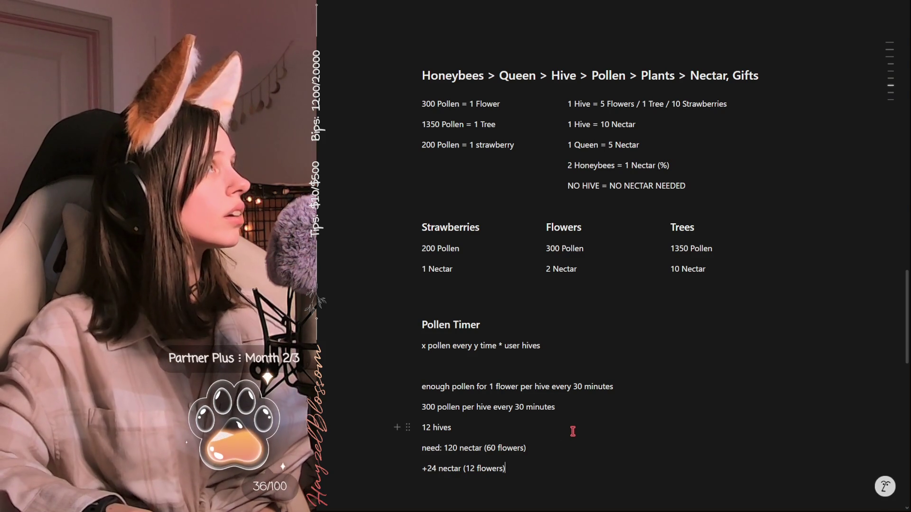
scroll(534, 384, "up", 10)
scroll(534, 385, "up", 10)
scroll(534, 385, "up", 10)
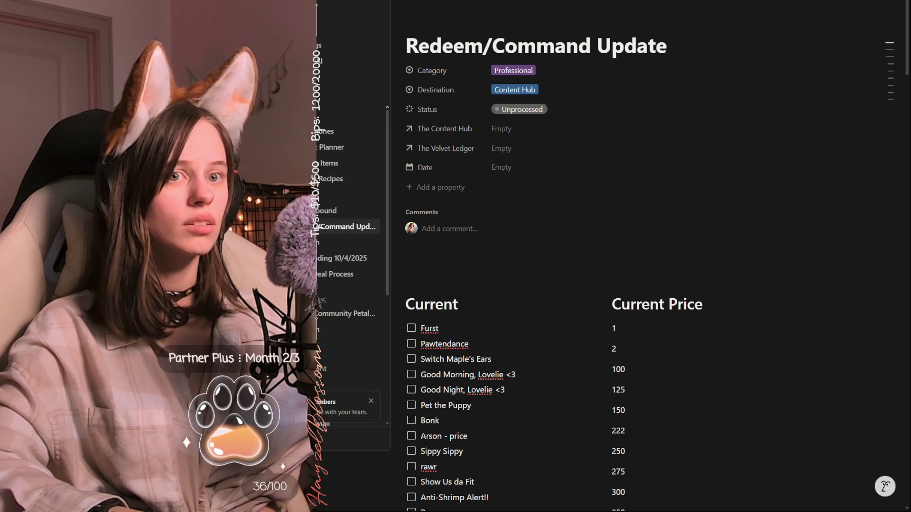
scroll(567, 191, "down", 1)
scroll(568, 190, "down", 4)
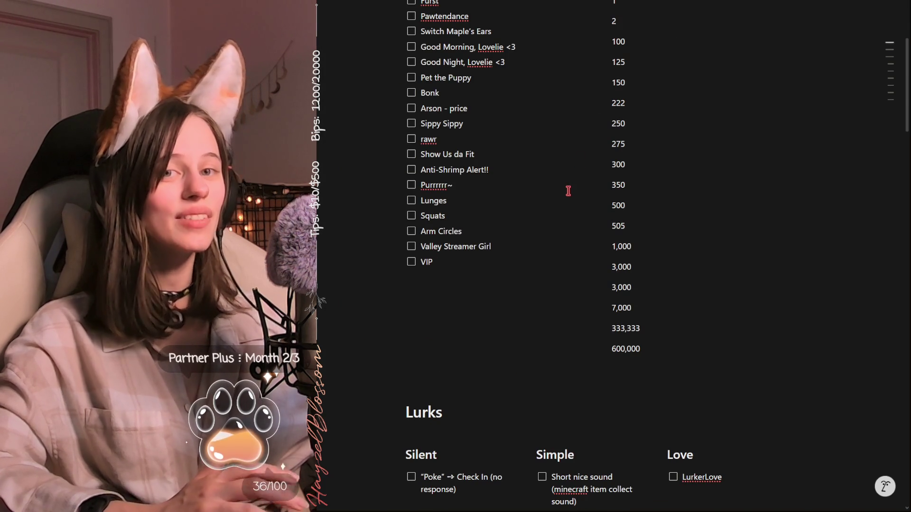
scroll(568, 191, "down", 4)
scroll(567, 193, "down", 7)
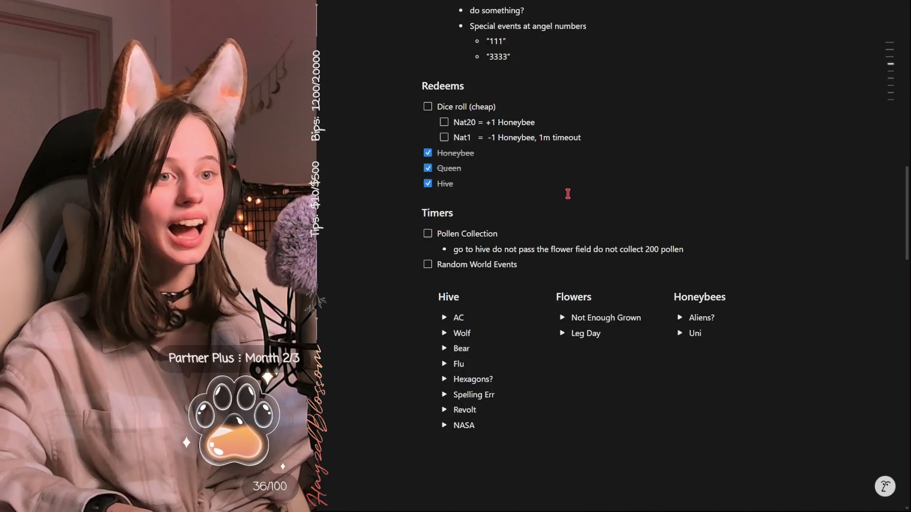
scroll(568, 194, "down", 5)
scroll(563, 194, "down", 5)
scroll(555, 195, "down", 4)
scroll(555, 197, "up", 2)
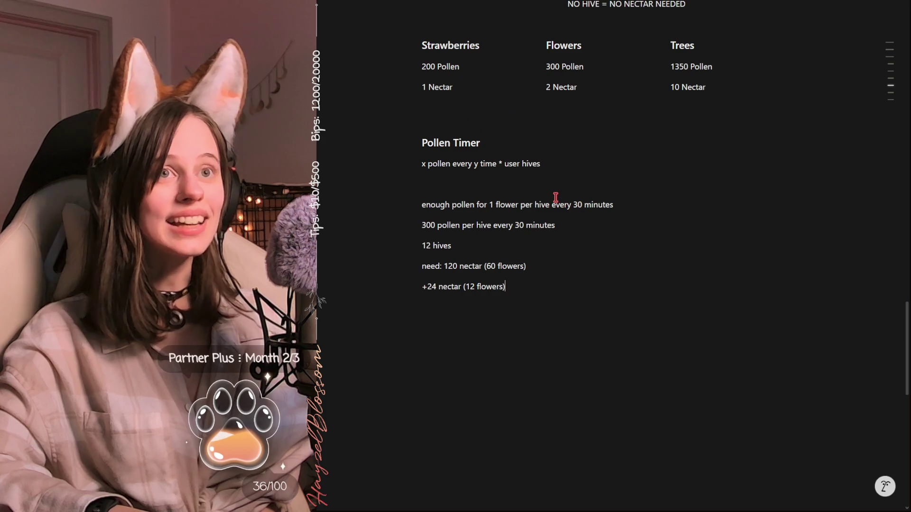
scroll(556, 197, "down", 2)
scroll(555, 198, "up", 1)
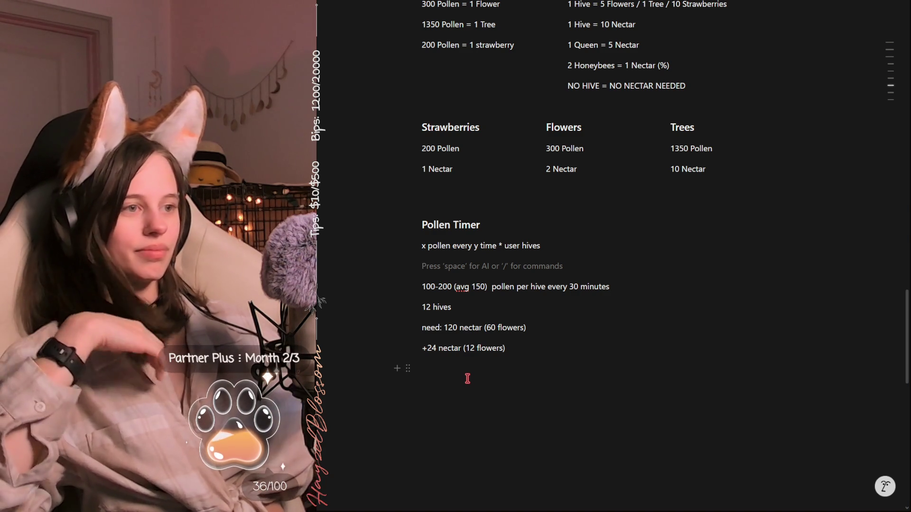
mouse_move(491, 266)
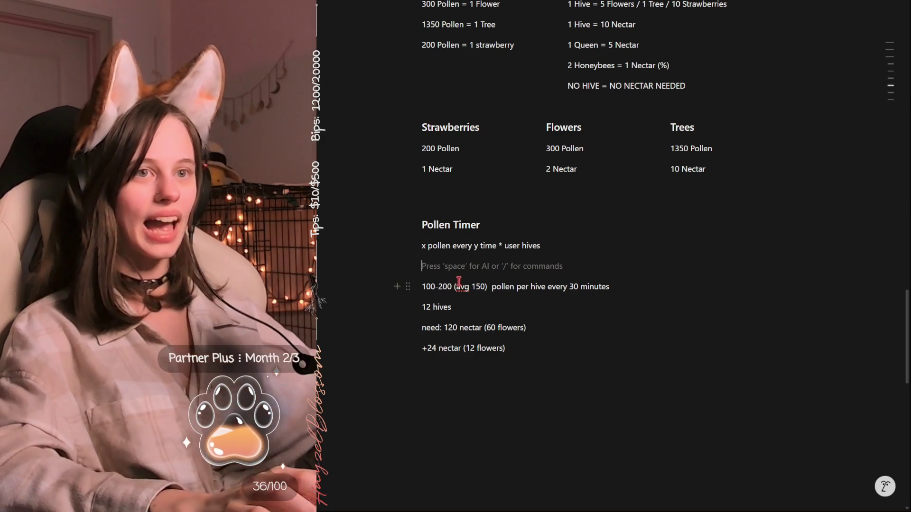
mouse_move(455, 287)
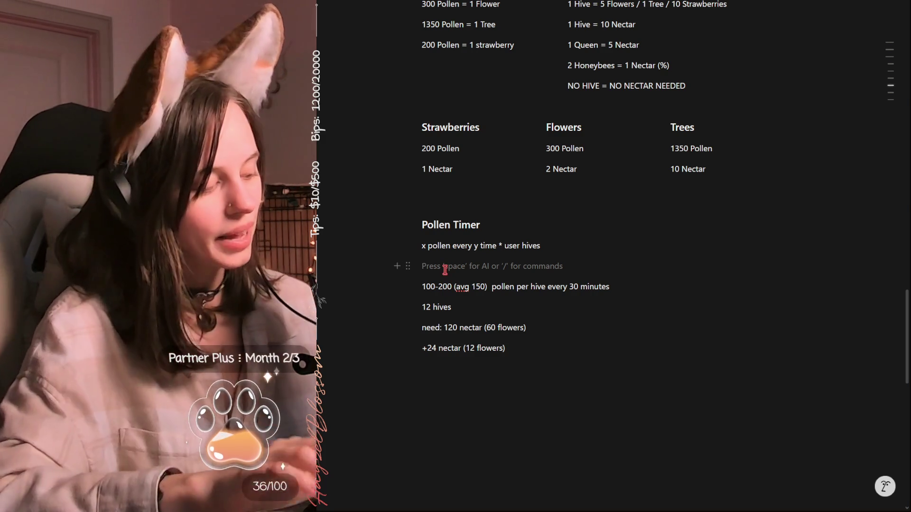
type("1/2~ flower every 30m / hive")
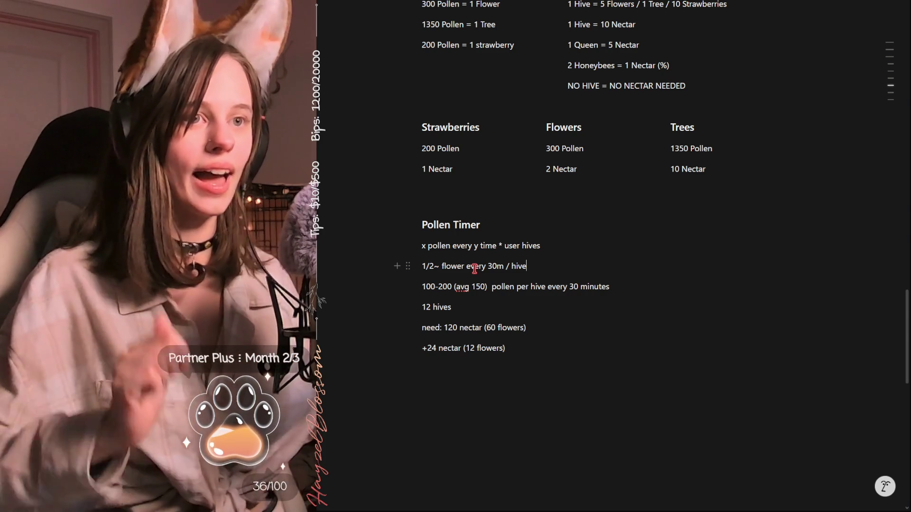
- Select a number in the pollen range, then deselect it leaving the line unchanged
double_click(429, 286)
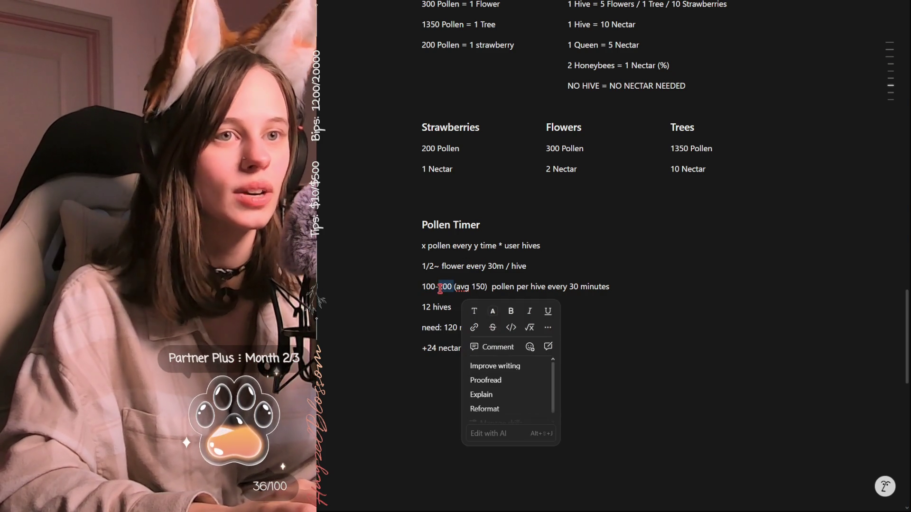
left_click(487, 286)
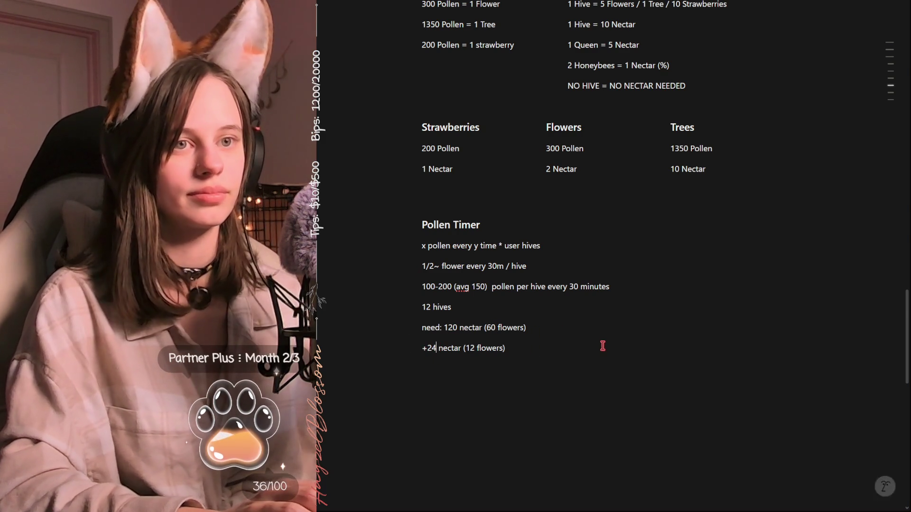
- Change the last line's nectar gain from 24 to 12 and its flower count from 12 to 6
key("BackSpace")
key("BackSpace")
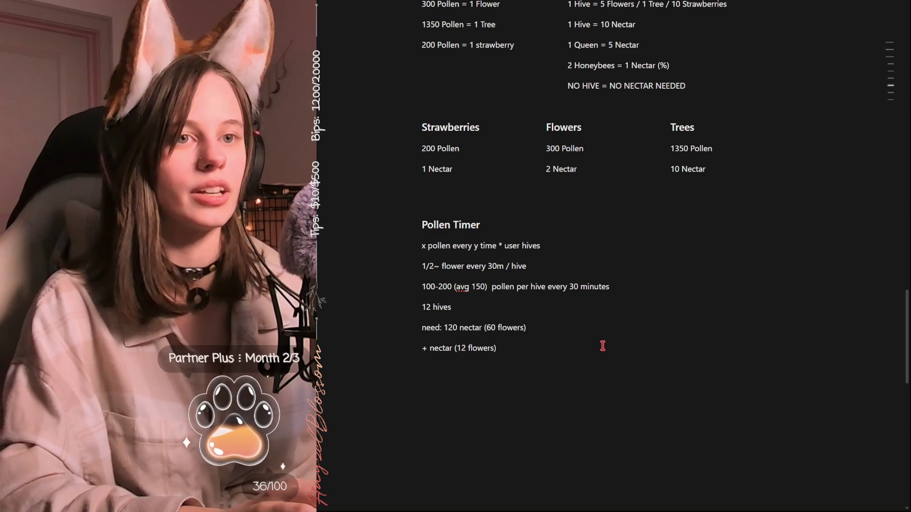
type("12")
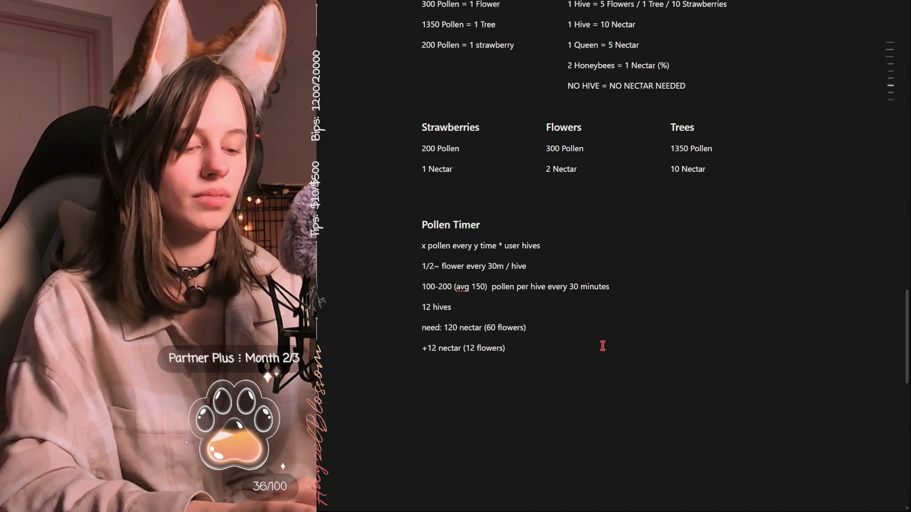
key("BackSpace")
type("2")
mouse_move(471, 360)
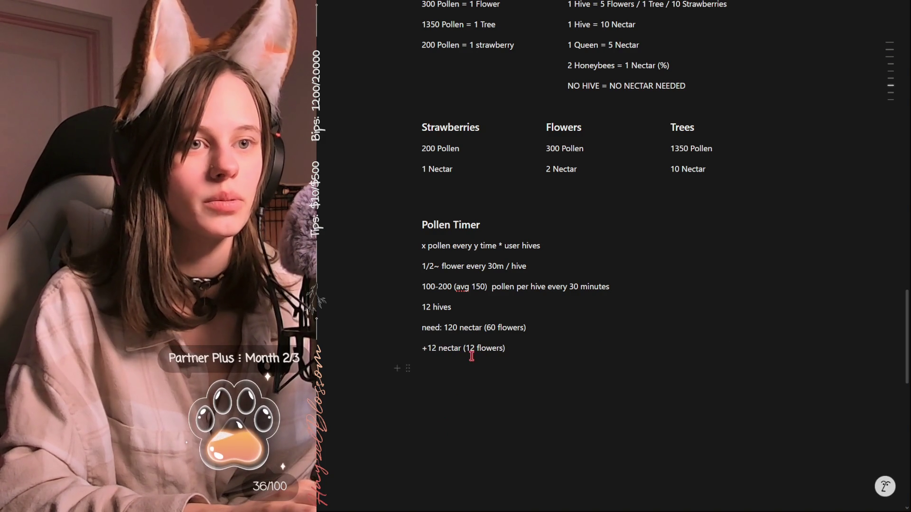
key("BackSpace")
key("BackSpace")
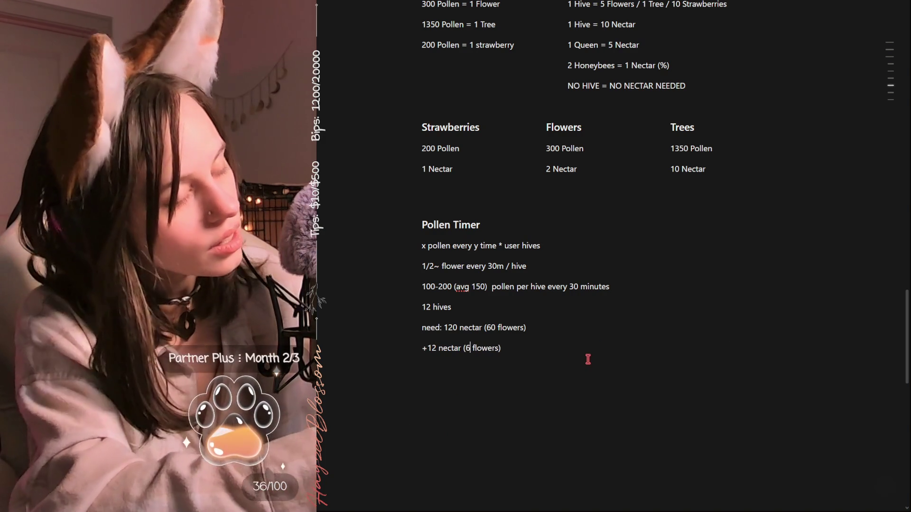
type("6")
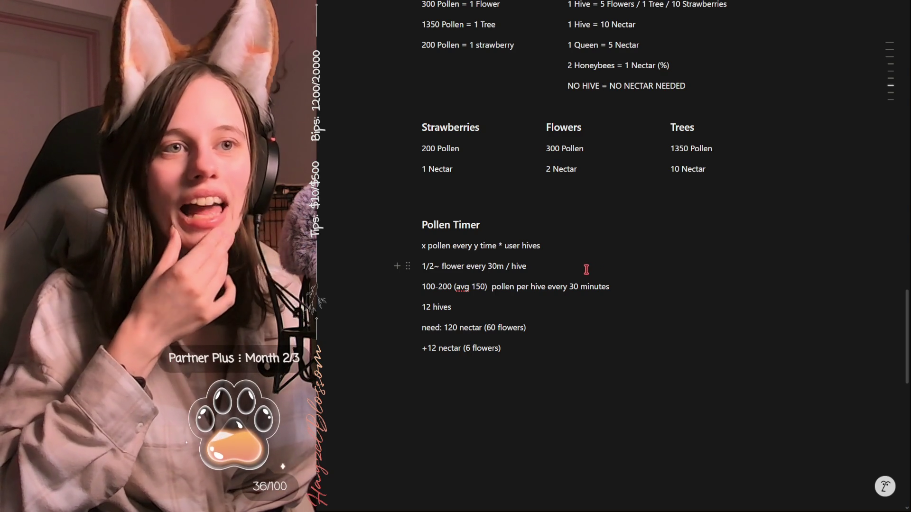
- Insert an empty line above 12 hives, cancelling an accidental two-column command
left_click(421, 308)
key("Return")
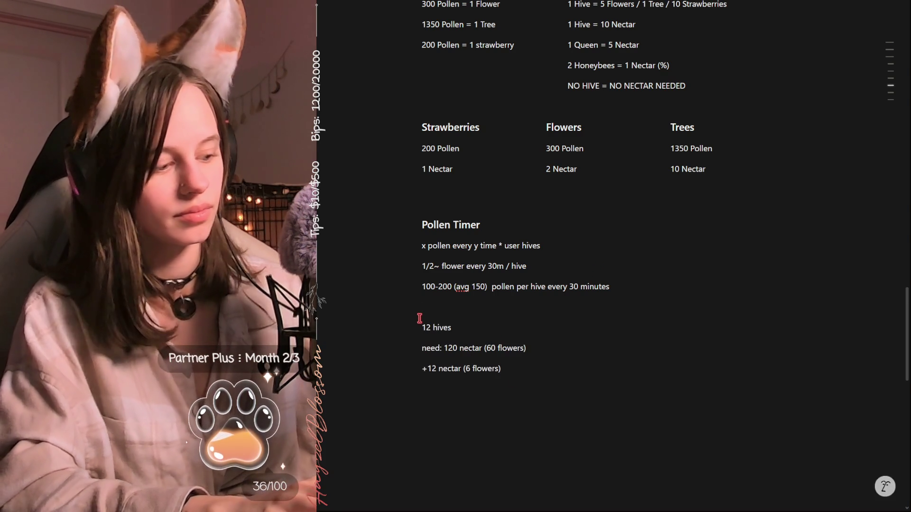
type("/")
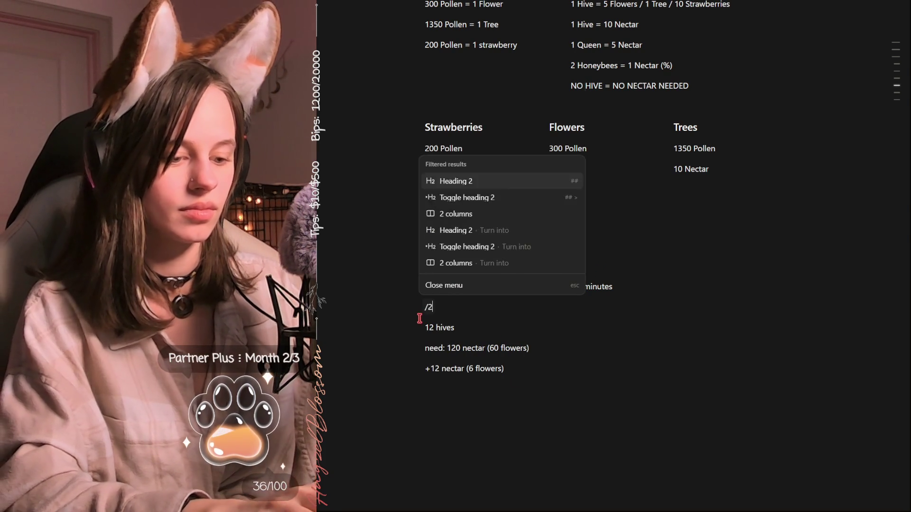
type("2c")
key("BackSpace")
key("BackSpace")
key("BackSpace")
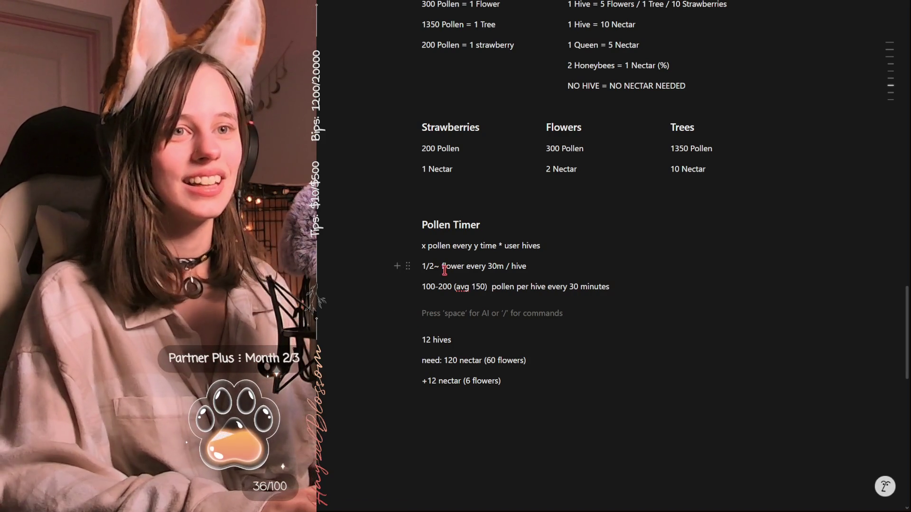
key("Tab")
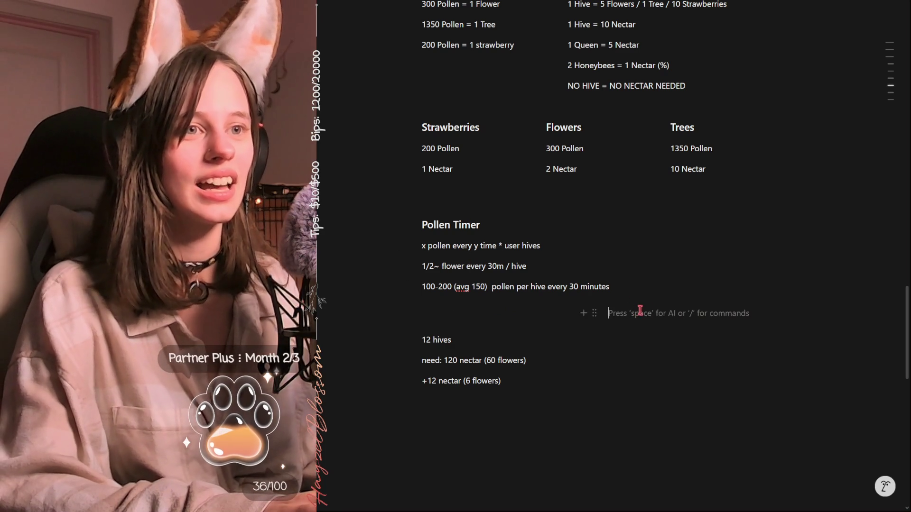
left_click(494, 313)
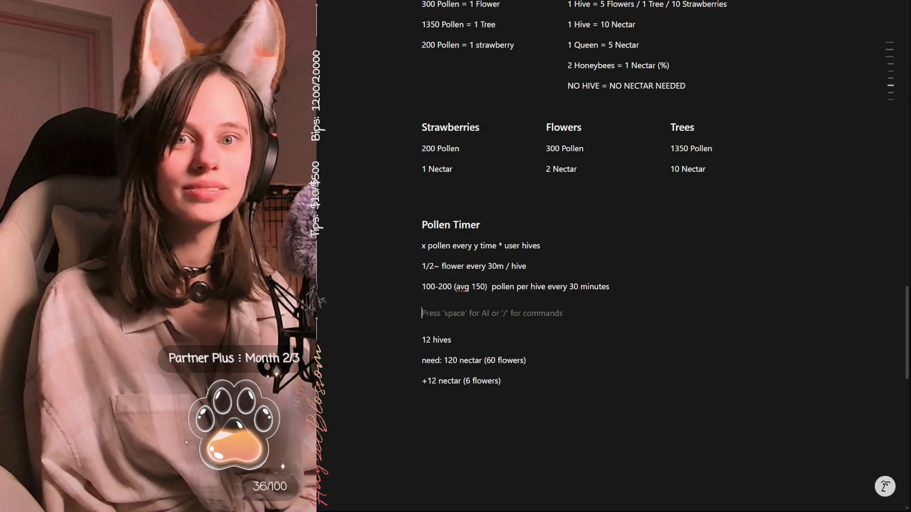
mouse_move(436, 339)
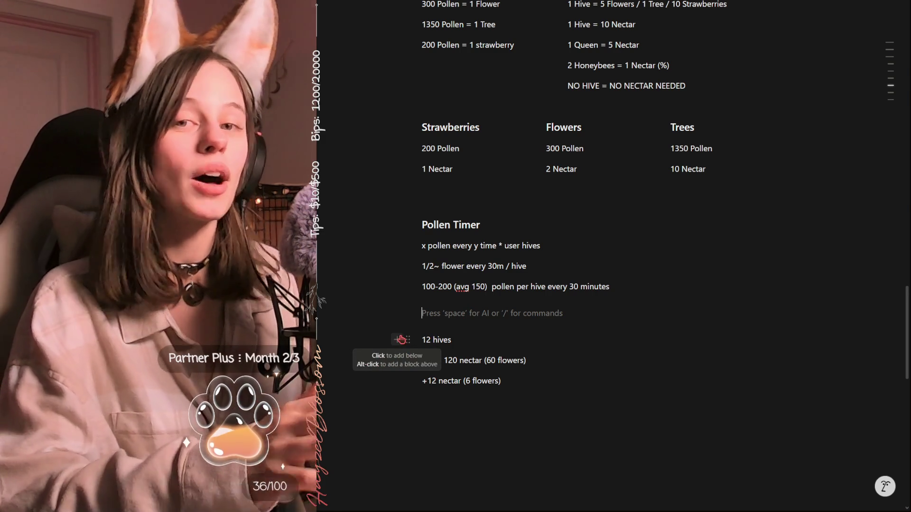
left_click(401, 339)
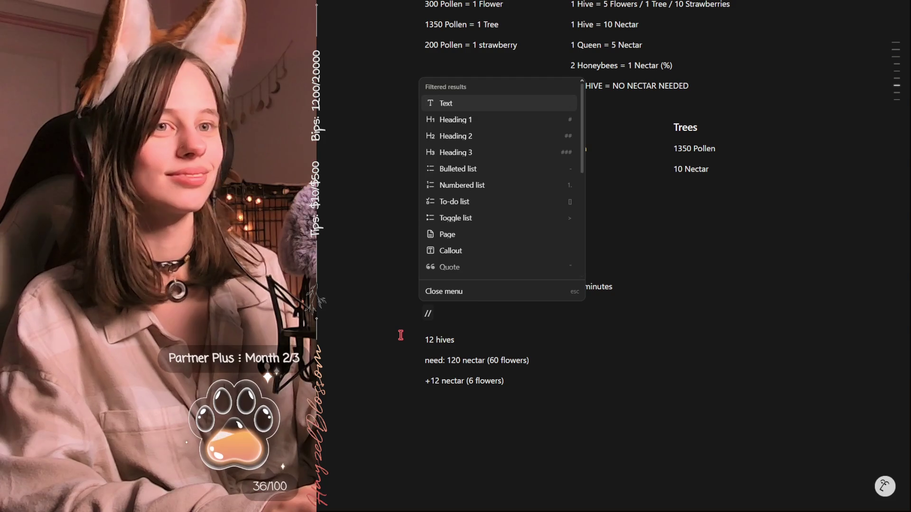
key("Escape")
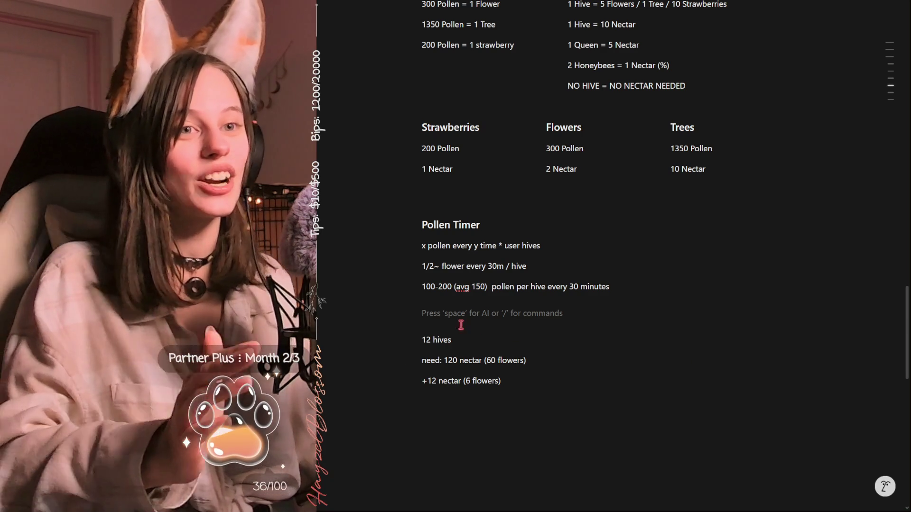
mouse_move(478, 313)
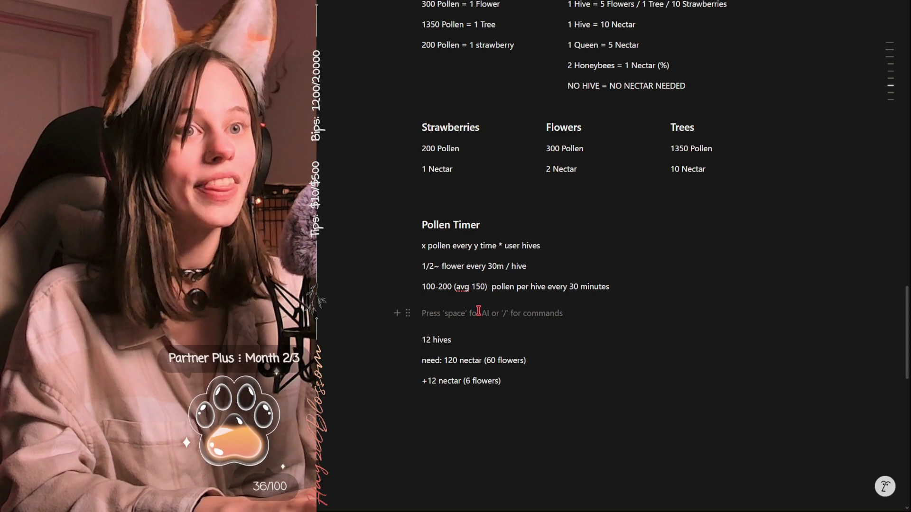
type("##")
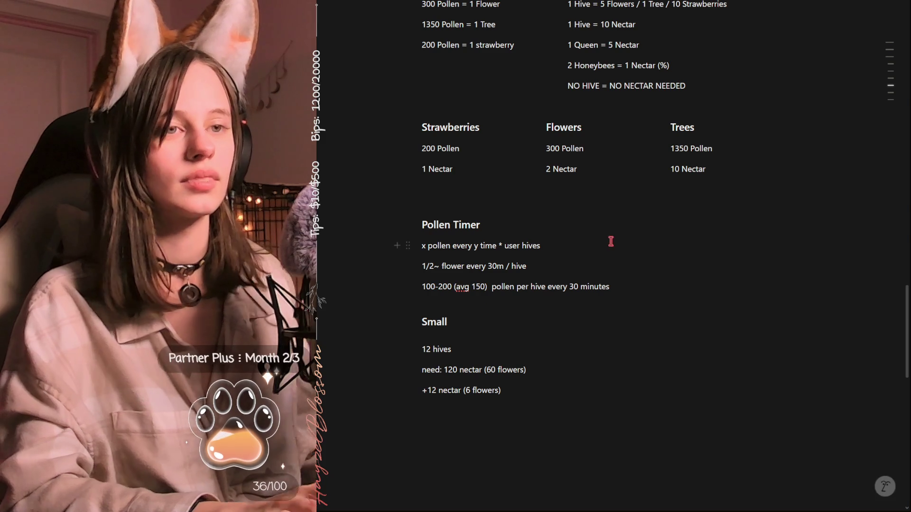
- Write Small Apiary and Large Apiary as side-by-side headings, with an empty line under Small Apiary
left_click(672, 313)
type("###")
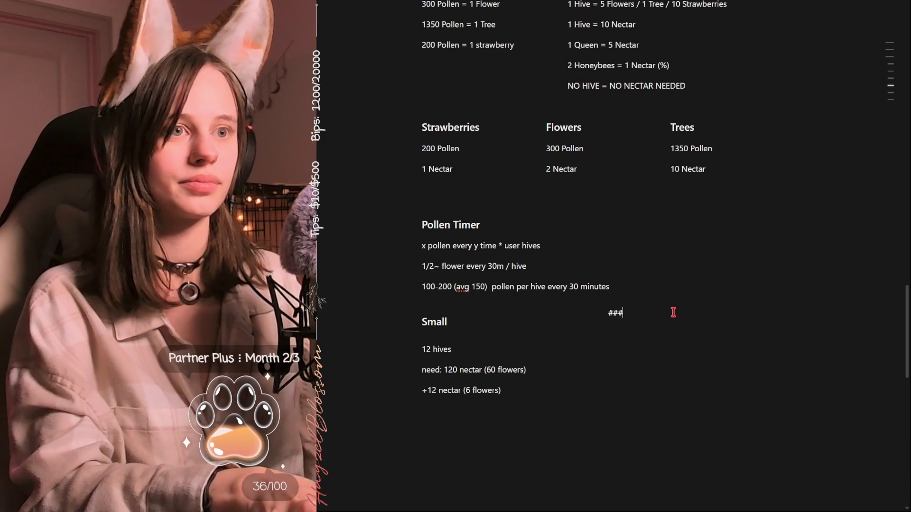
type("Large")
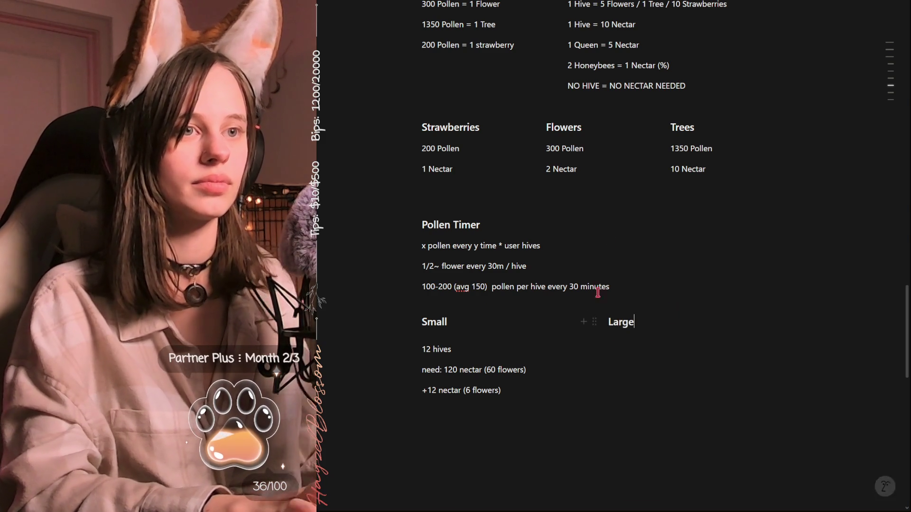
left_click(489, 320)
type("Apiary")
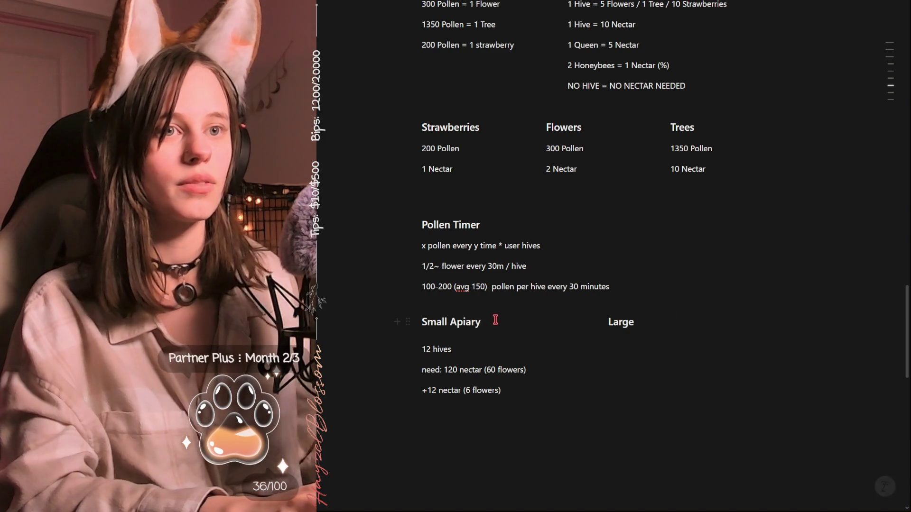
left_click(655, 323)
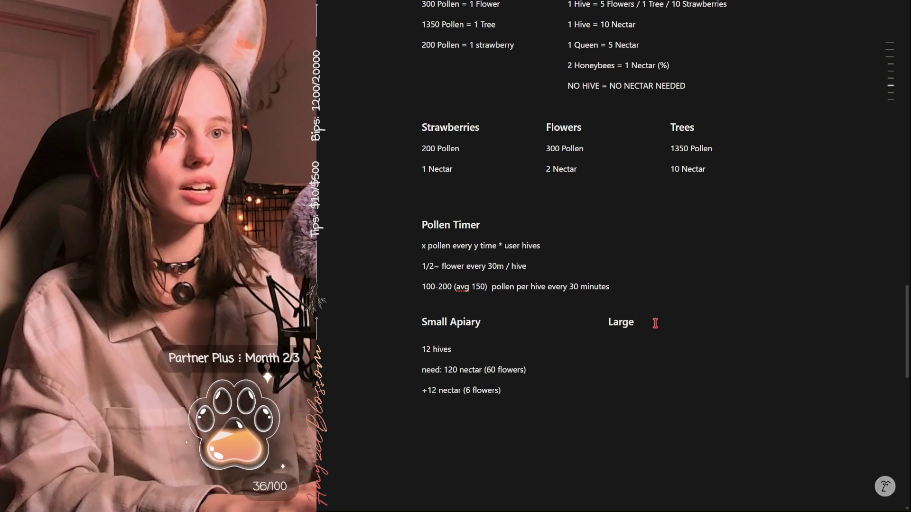
type("Apiary")
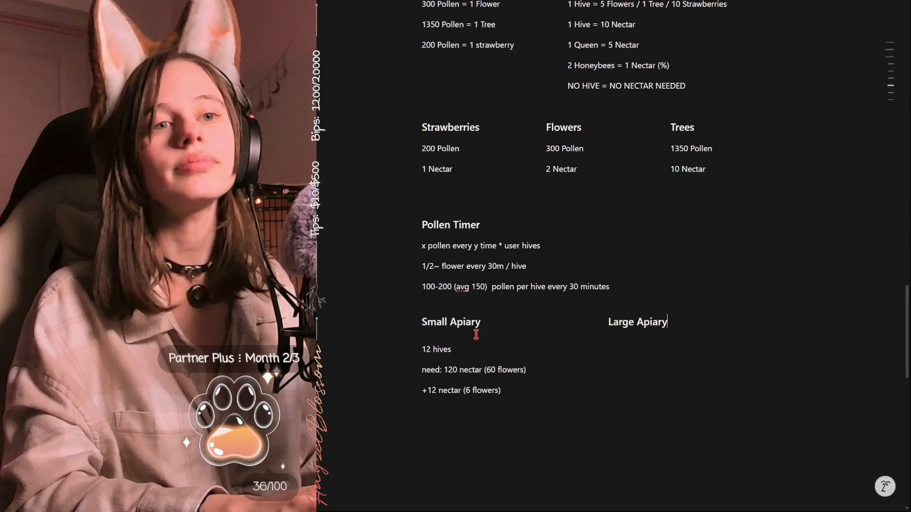
left_click(480, 324)
key("Return")
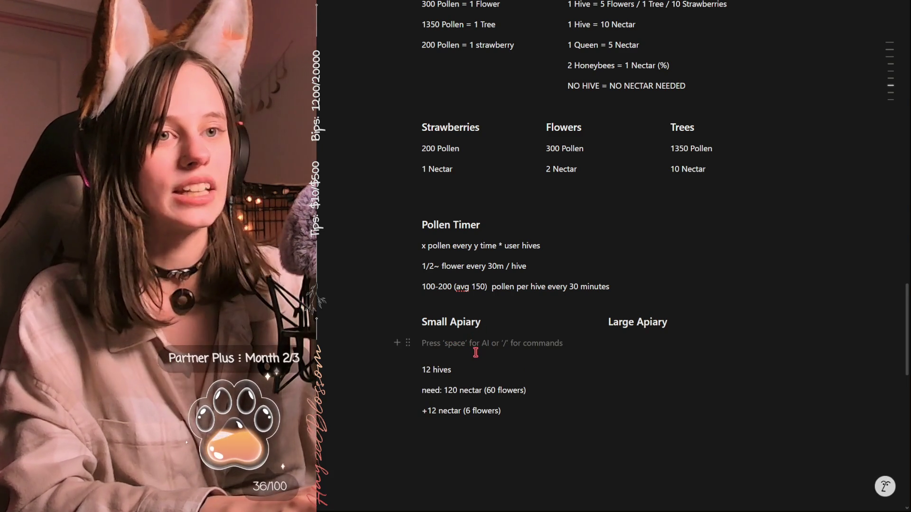
- Drag the 12 hives, need 120 nectar and +12 nectar blocks under the Large Apiary heading
mouse_move(408, 370)
left_mouse_down()
mouse_move(538, 372)
mouse_move(627, 333)
left_mouse_up()
mouse_move(411, 372)
left_mouse_down()
mouse_move(633, 359)
mouse_move(611, 351)
left_mouse_up()
left_click_drag(408, 390, 638, 393)
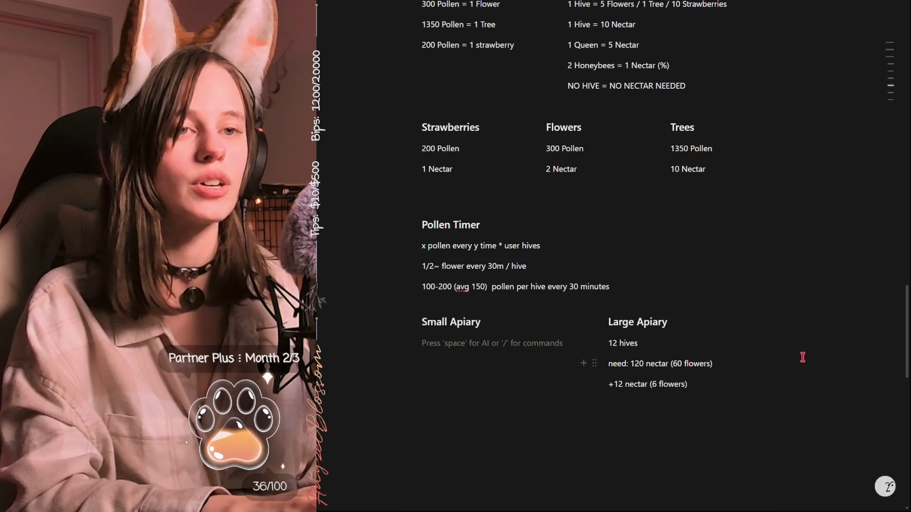
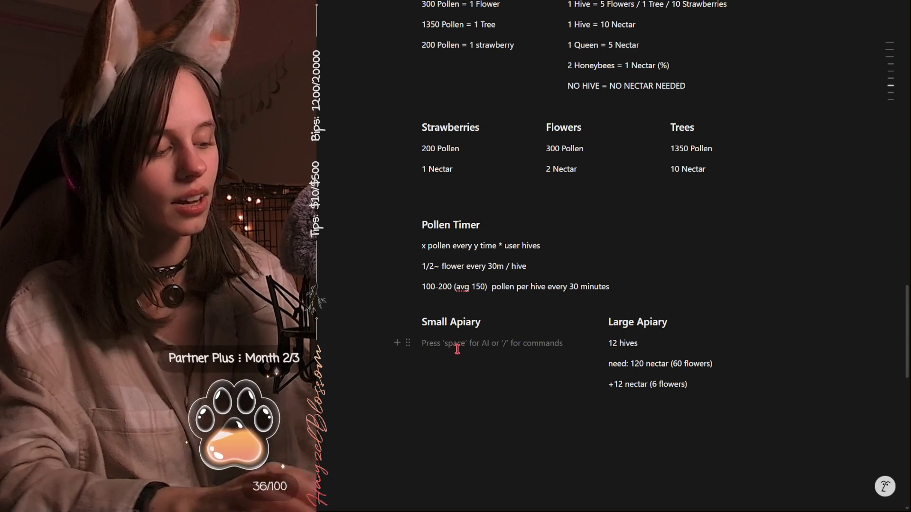
type("1 hive")
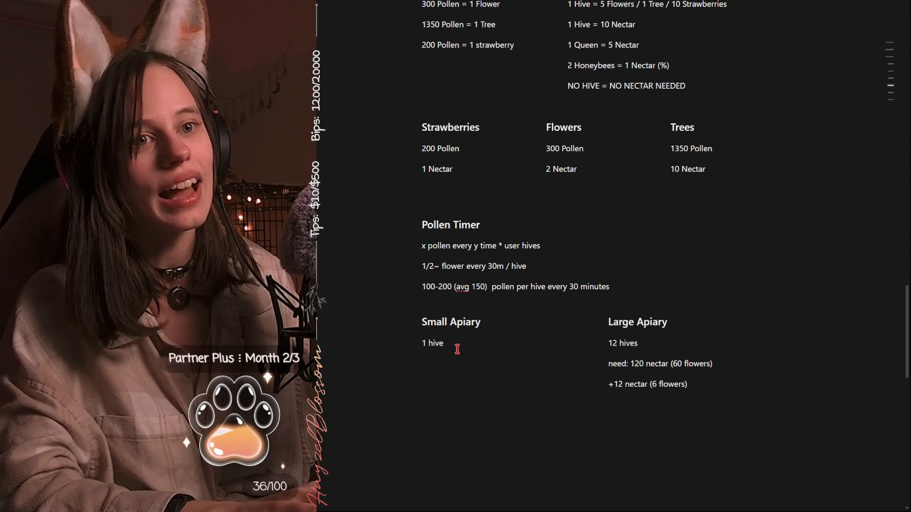
- Add the '1 hive', 'need: 10 nectar (5 flowers)' and half-nectar gain lines under Small Apiary
key("Return")
type("need")
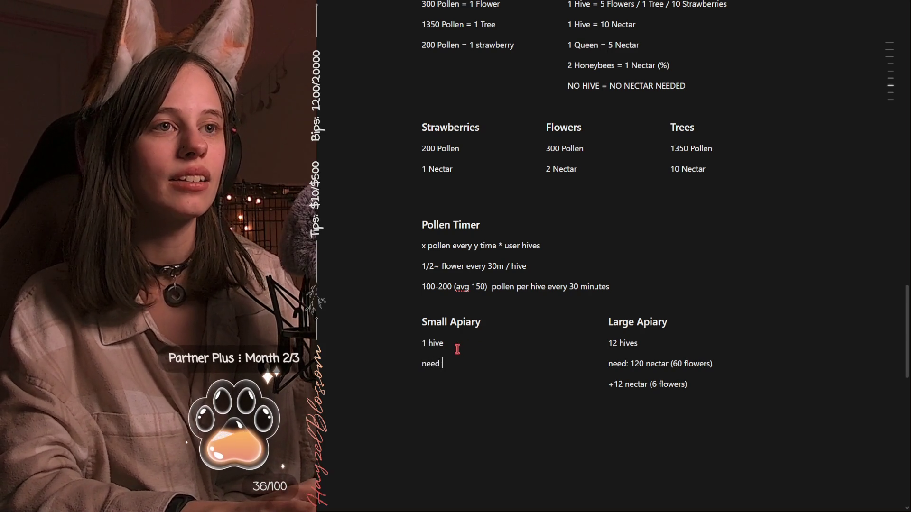
type(": 10 nectar (5 flow")
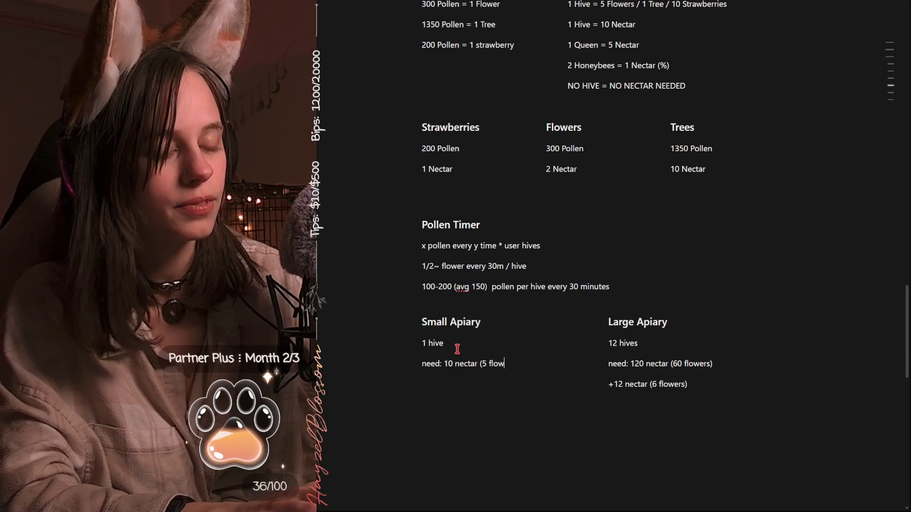
type("ers")
key("Return")
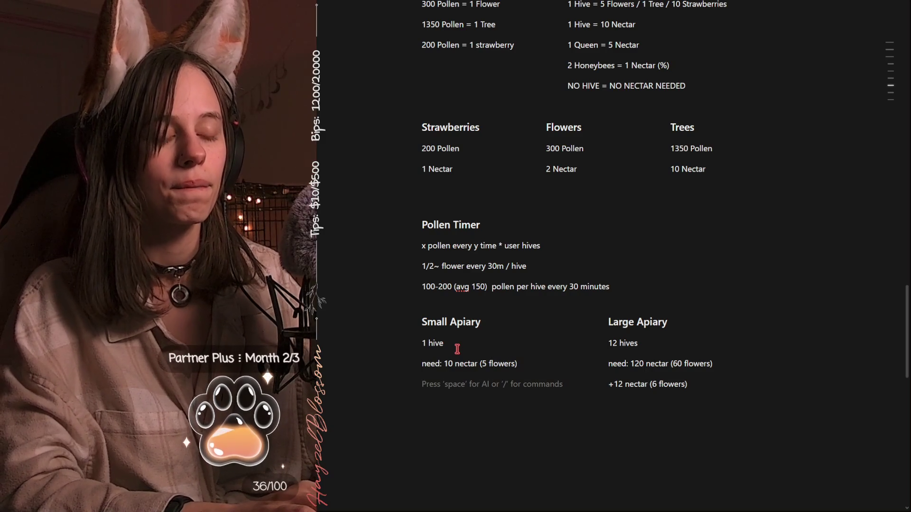
type("+.5")
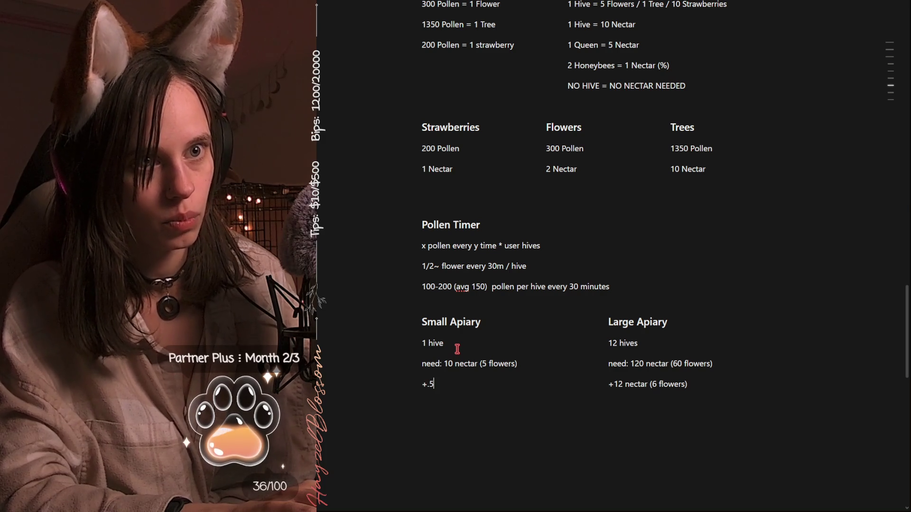
type(" nectar")
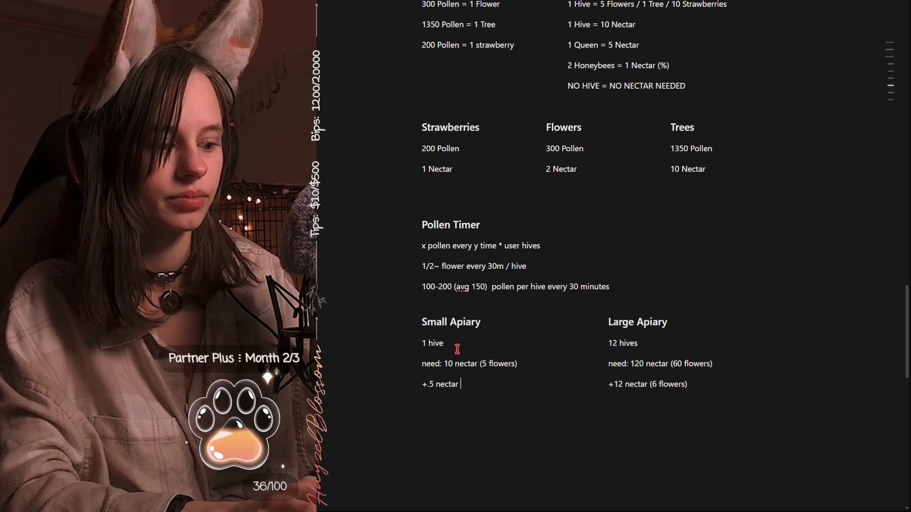
type(" (.")
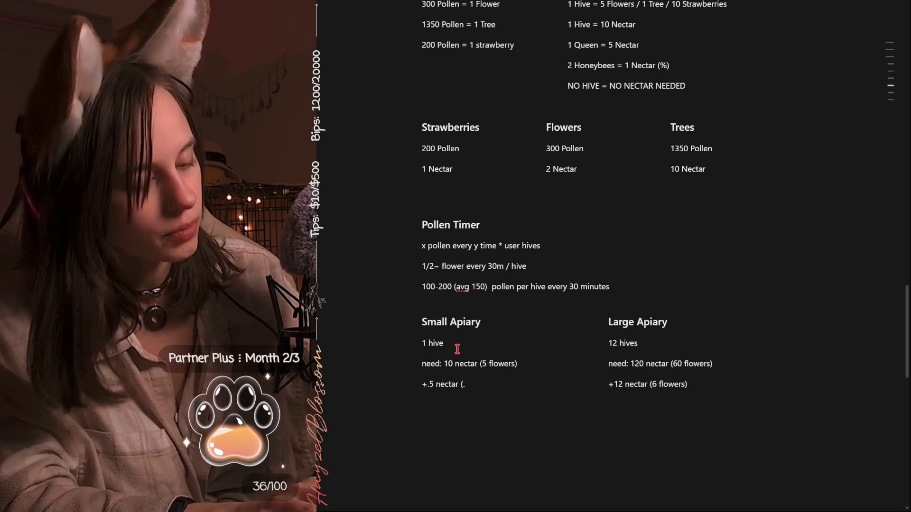
type("5 f")
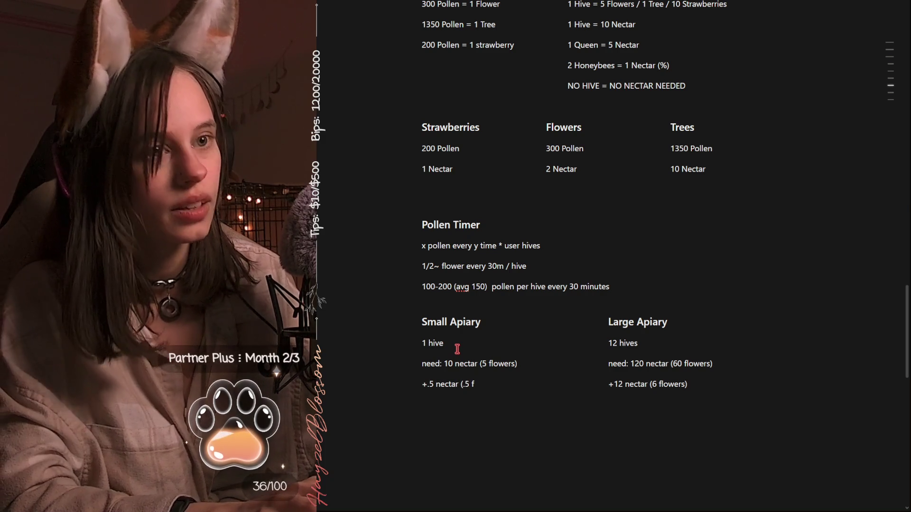
type("lowers")
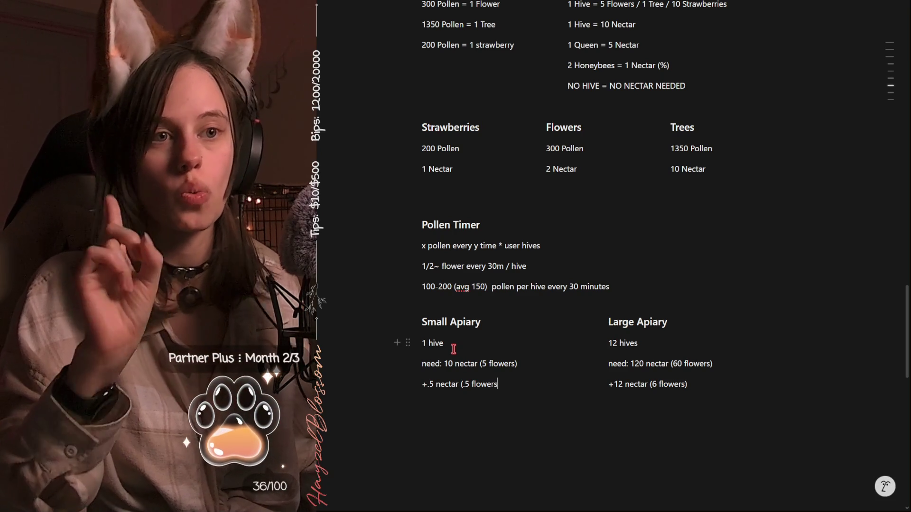
left_click(434, 385)
- Change the gain amount to +1 and extend the line with '/1strawberry)' after flowers
key("BackSpace")
key("BackSpace")
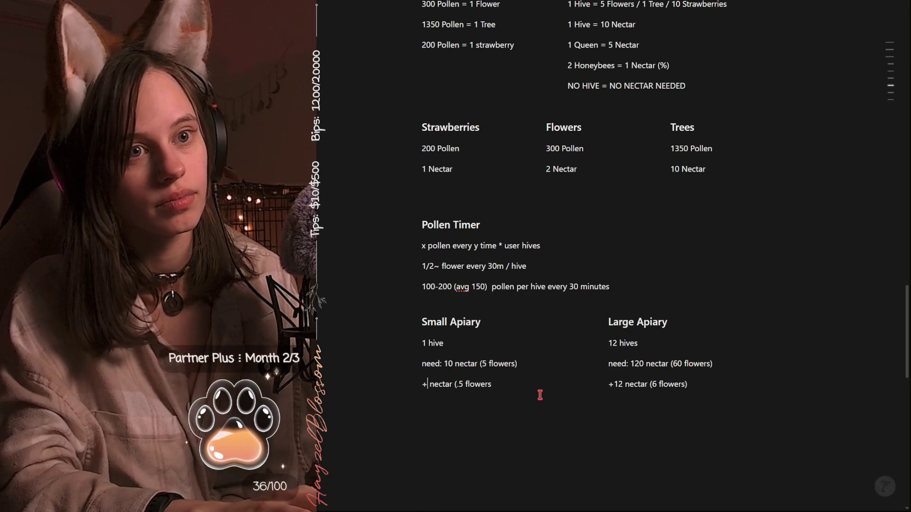
type("1")
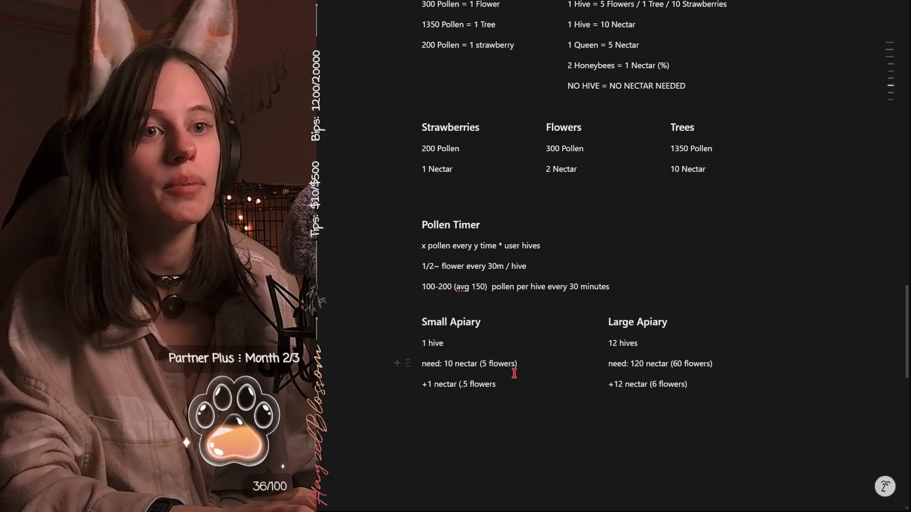
left_click_drag(495, 384, 464, 384)
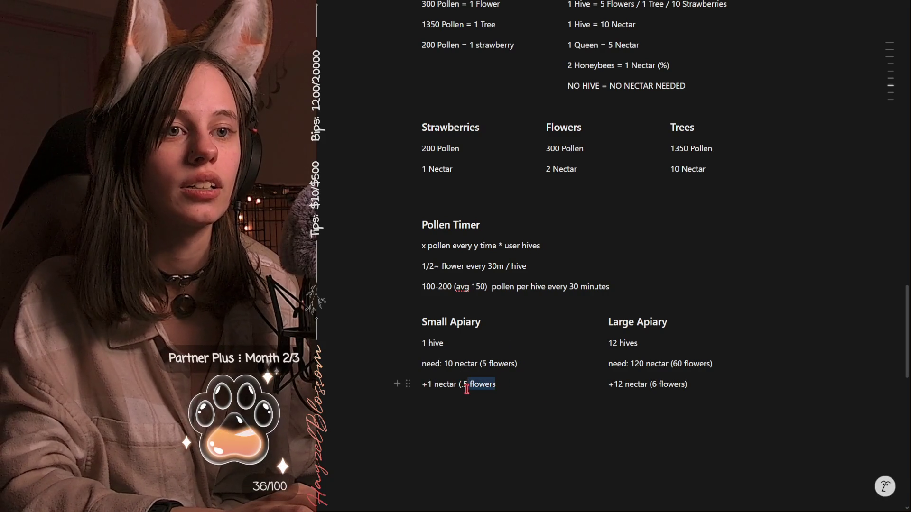
left_click(507, 384)
type("/1 ")
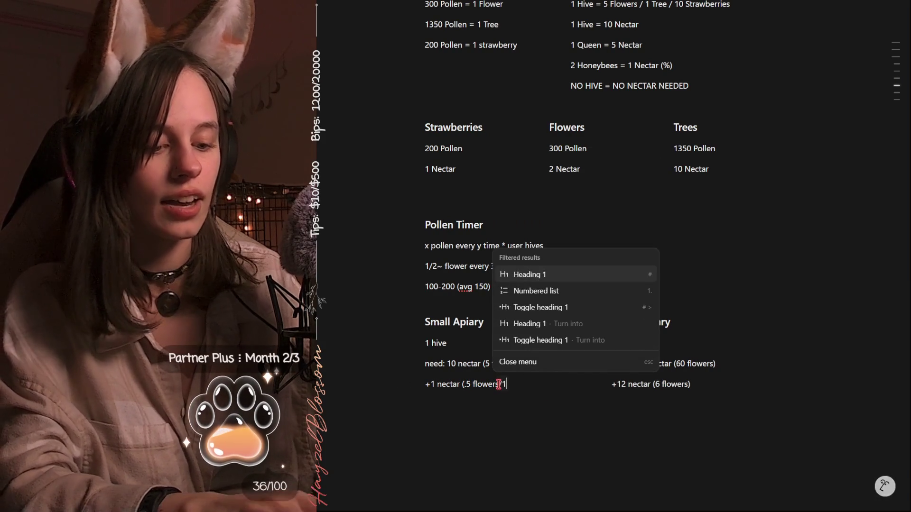
type("strawberry)")
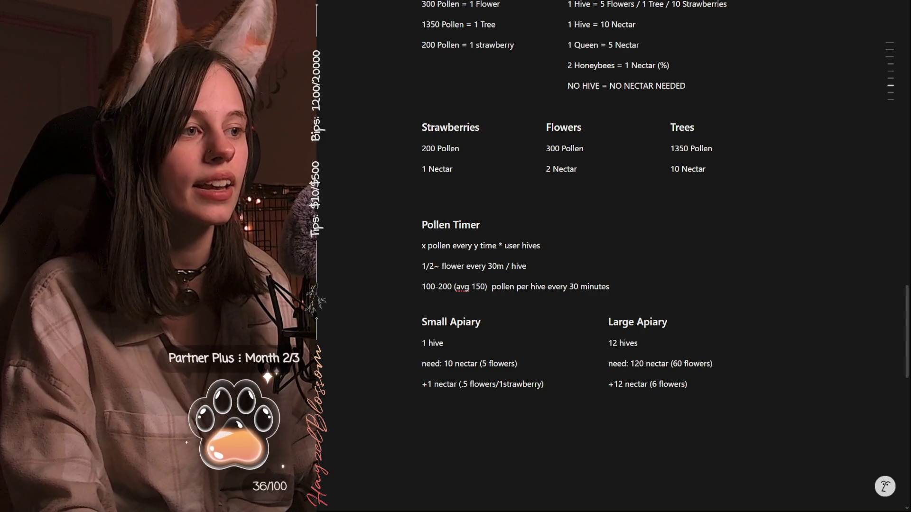
scroll(712, 342, "up", 1)
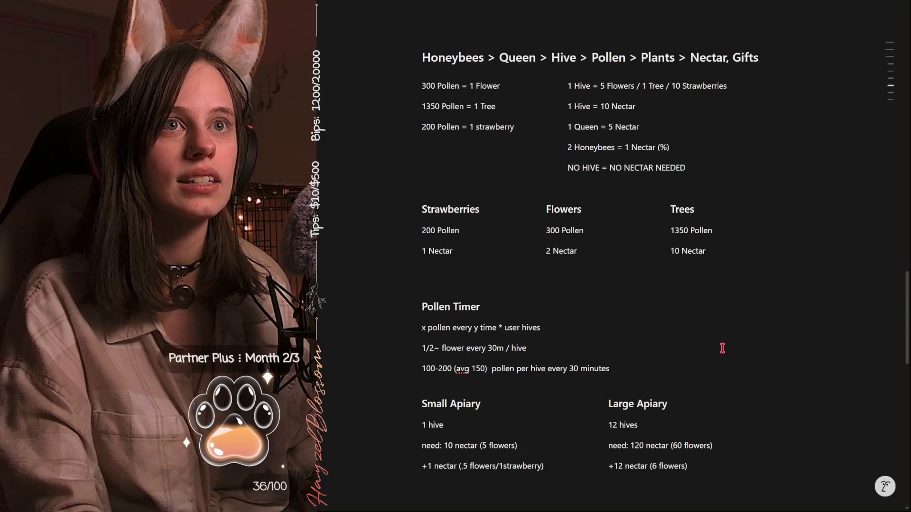
double_click(453, 57)
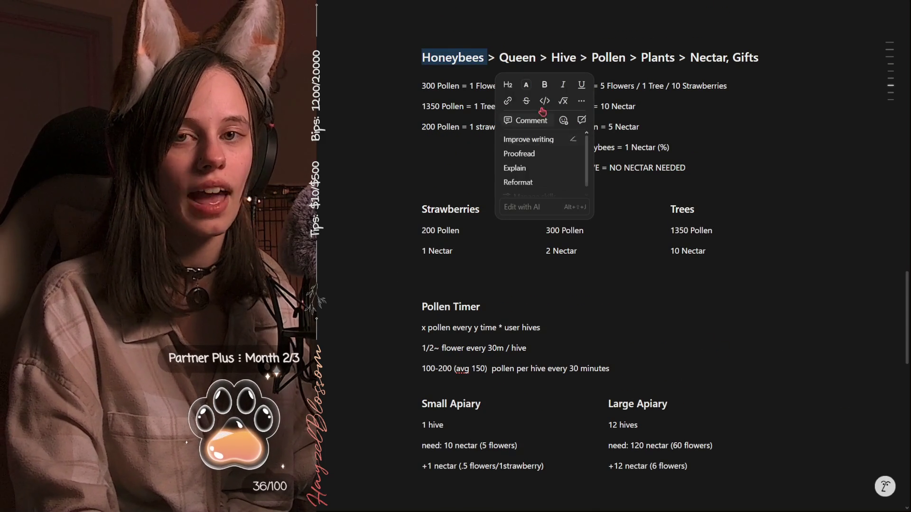
double_click(534, 57)
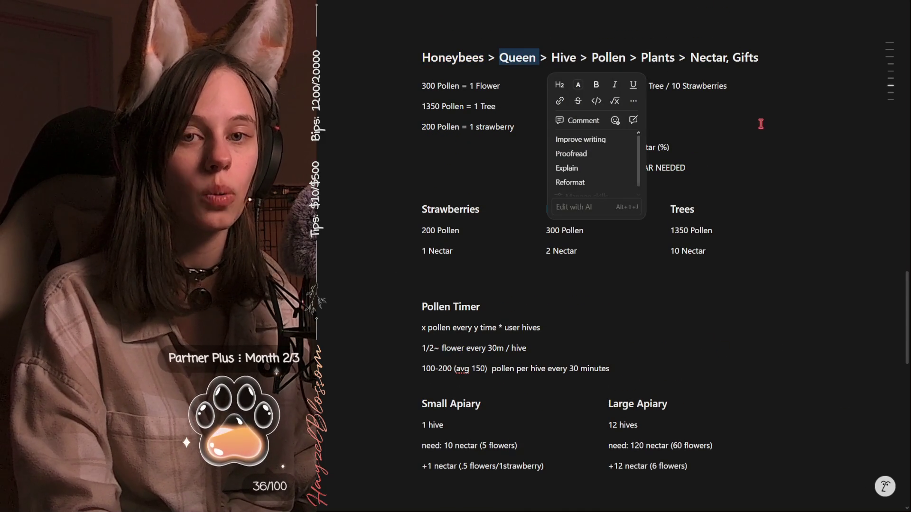
double_click(455, 58)
double_click(512, 57)
double_click(555, 57)
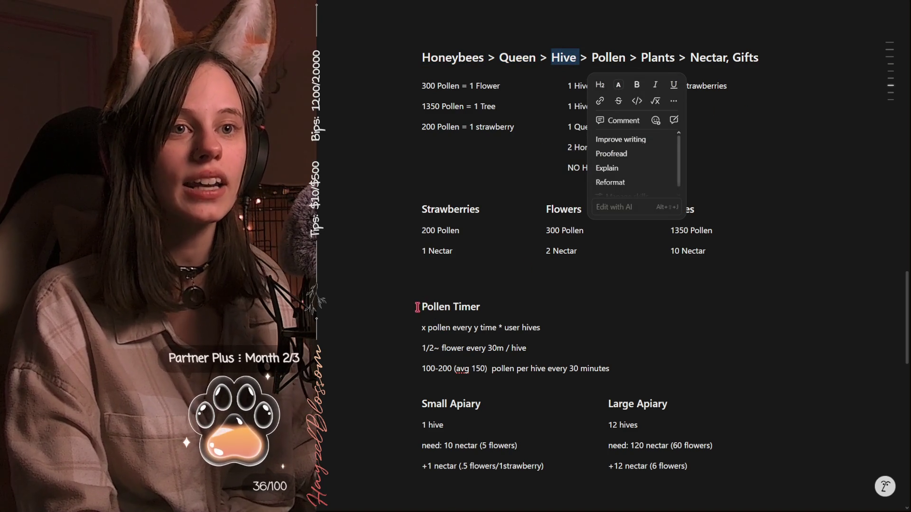
double_click(474, 307)
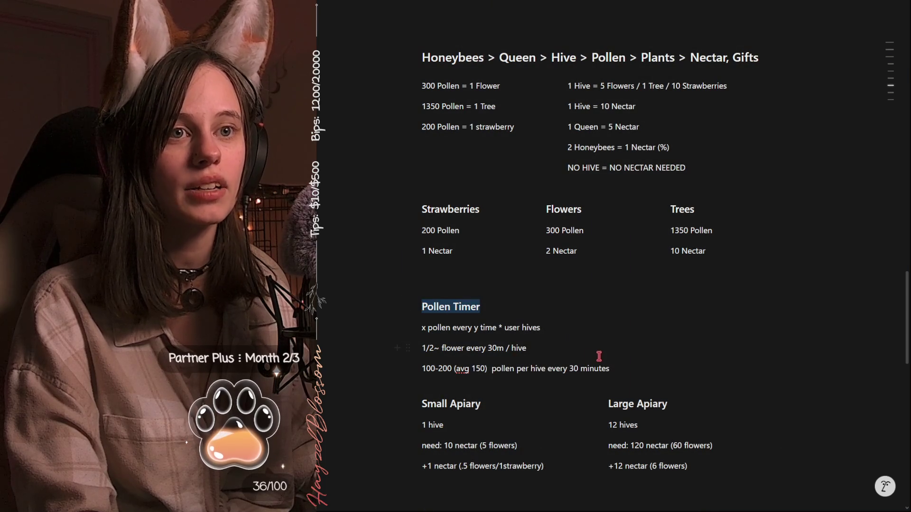
left_click(453, 328)
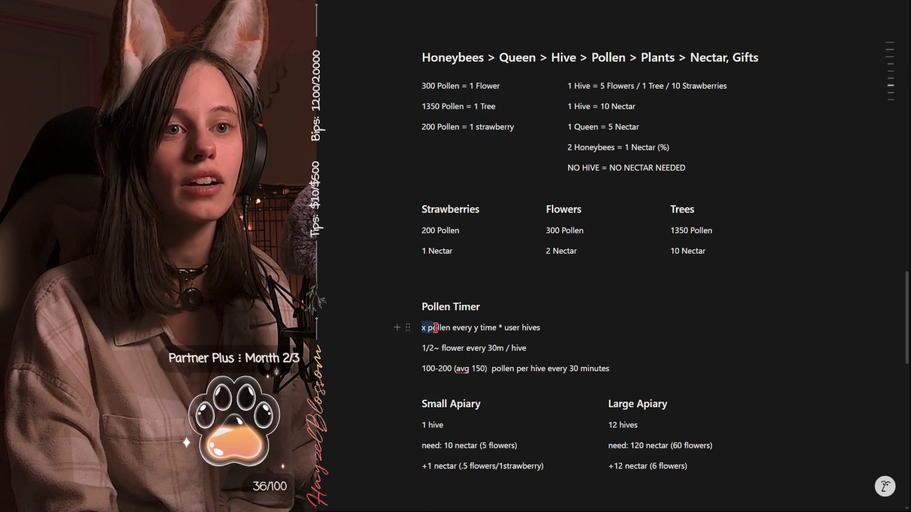
double_click(475, 327)
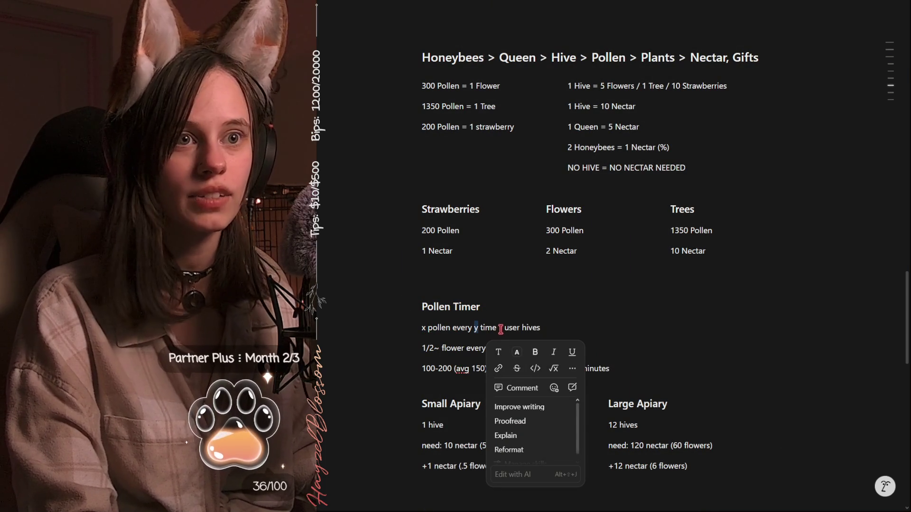
double_click(532, 328)
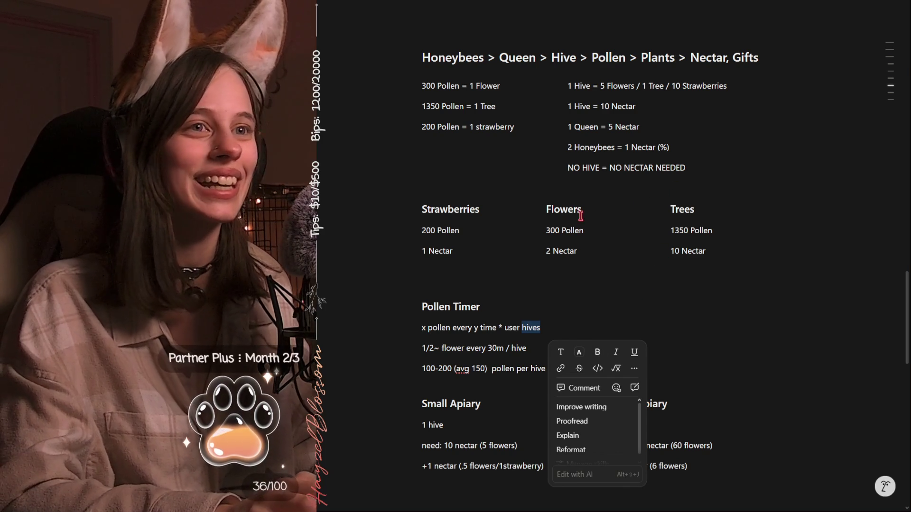
double_click(595, 58)
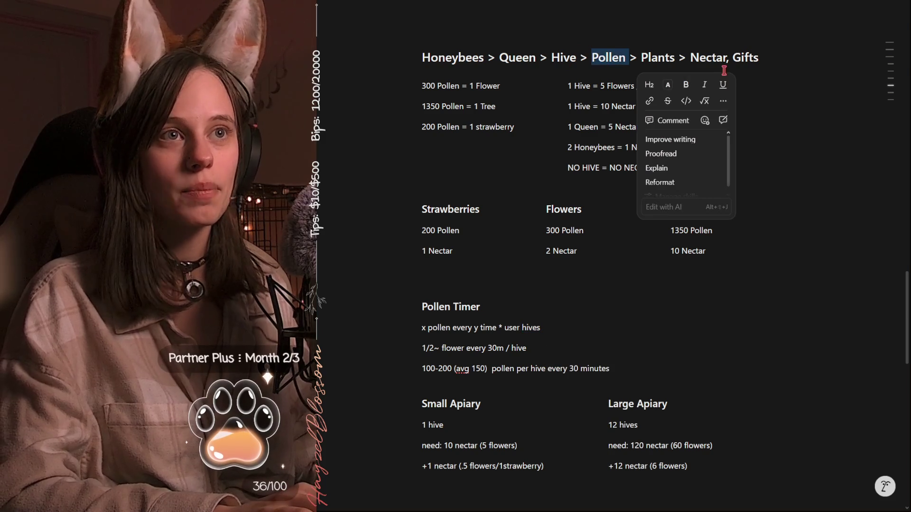
scroll(512, 427, "down", 1)
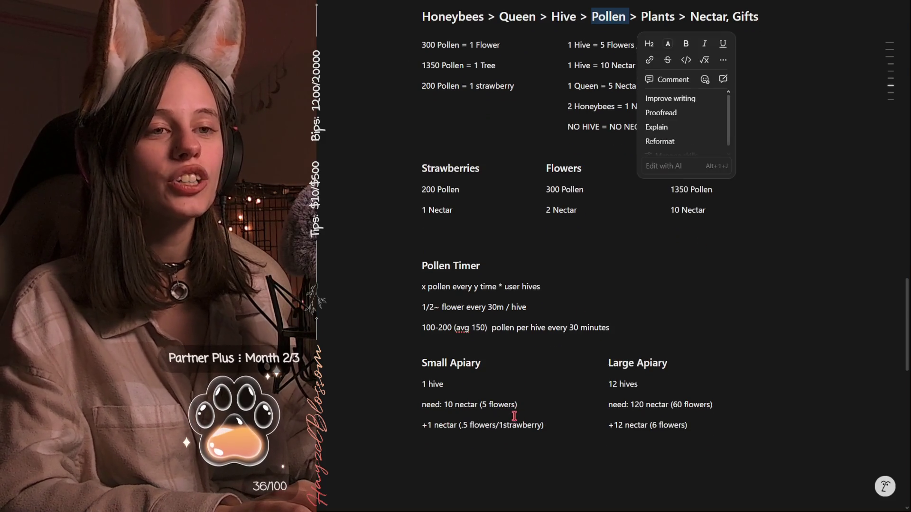
left_click(552, 428)
key("Up")
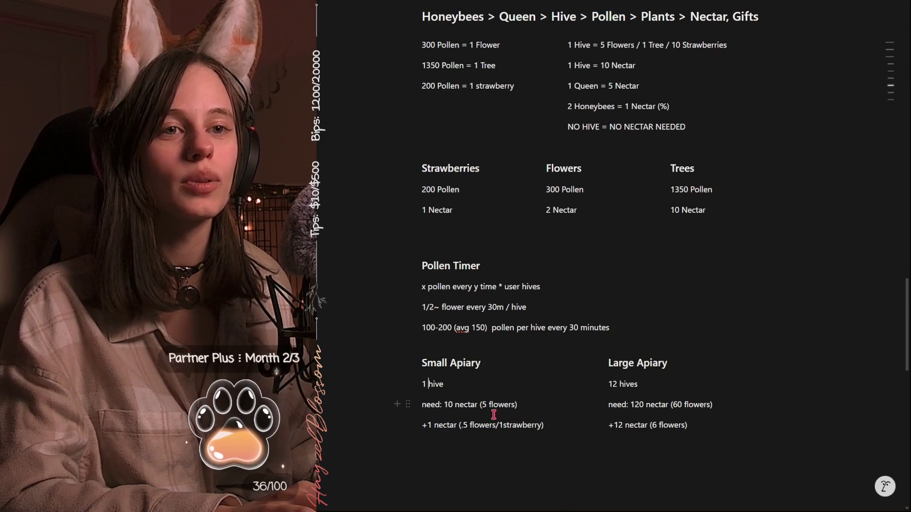
left_click(424, 381)
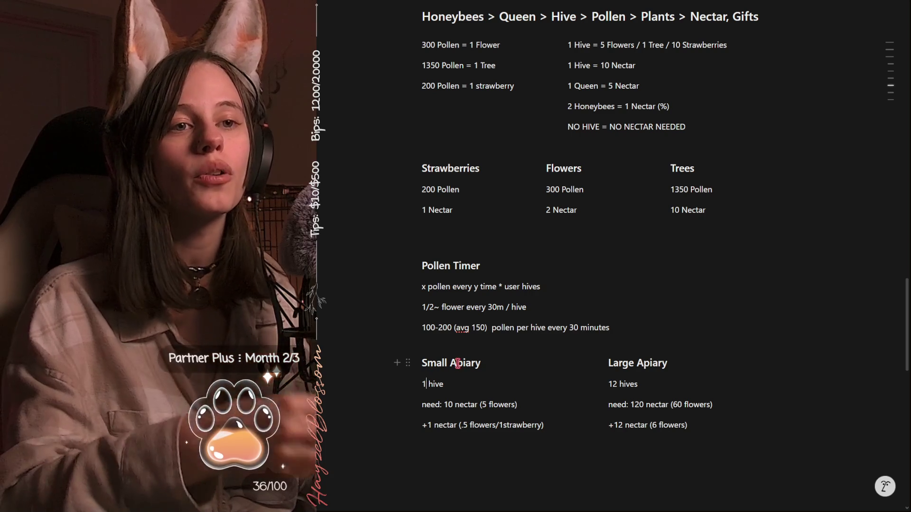
left_click_drag(422, 363, 449, 365)
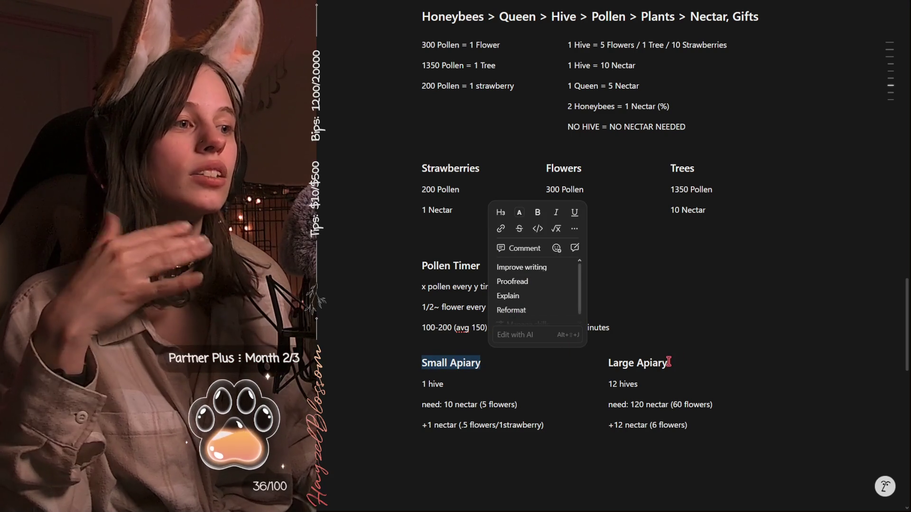
left_click_drag(668, 364, 637, 364)
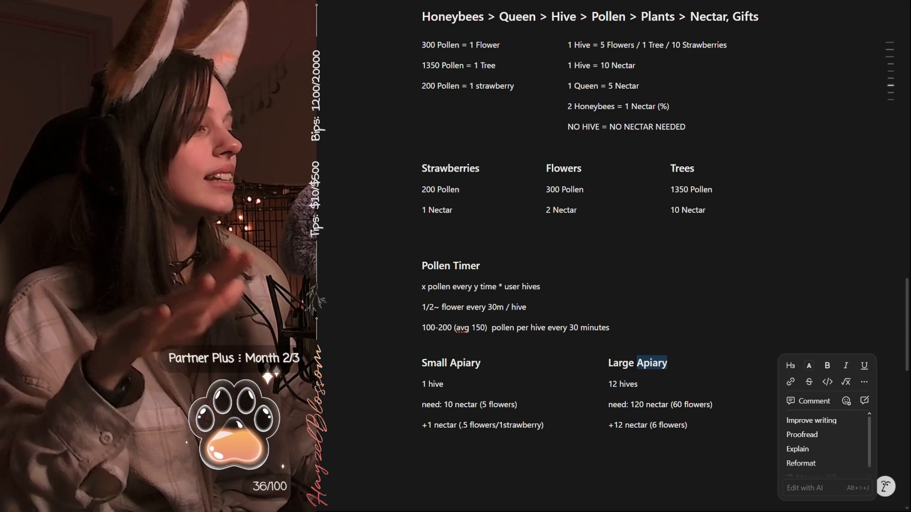
left_click(644, 384)
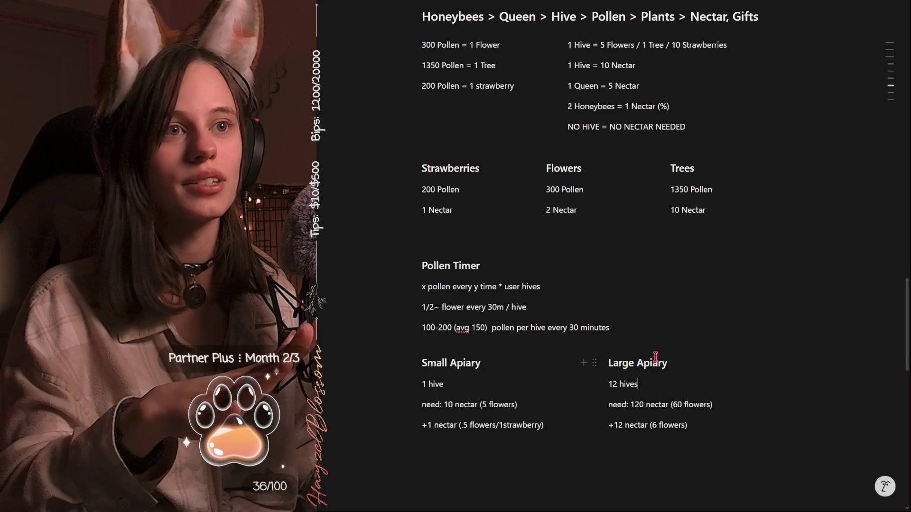
scroll(648, 371, "up", 1)
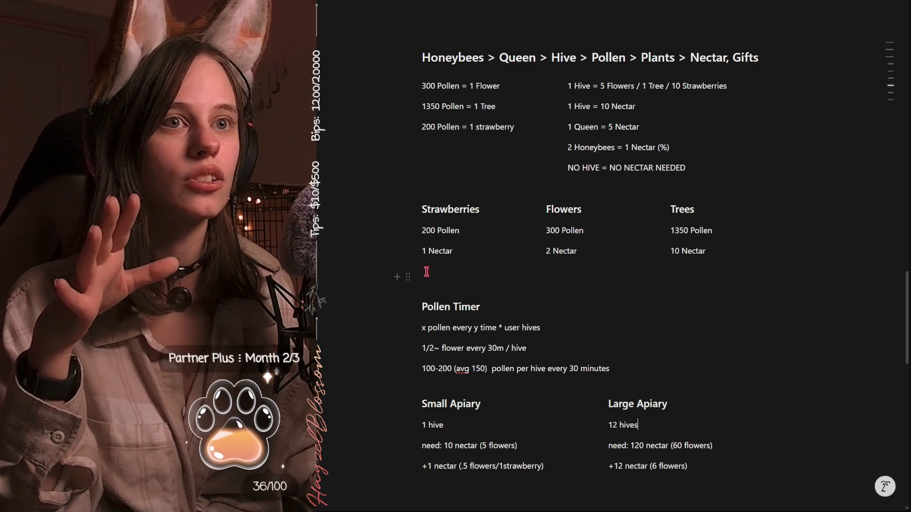
mouse_move(450, 210)
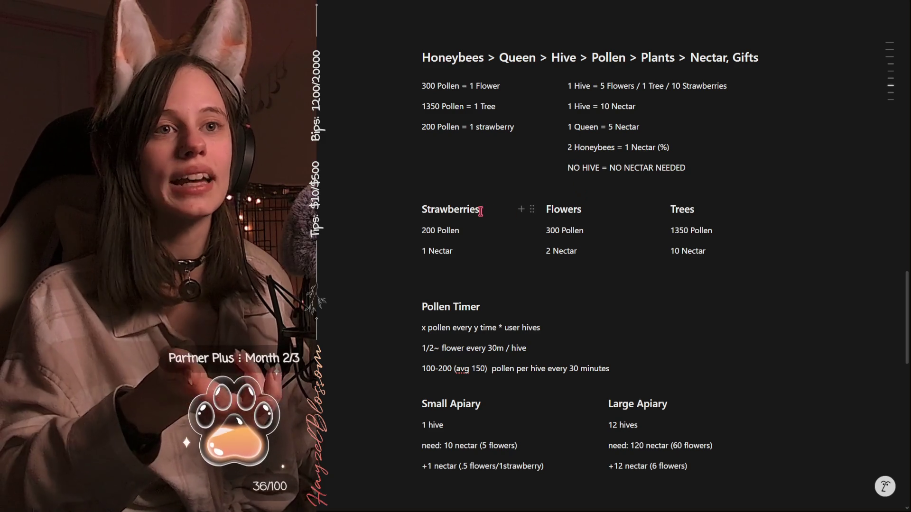
double_click(441, 210)
left_click(431, 231)
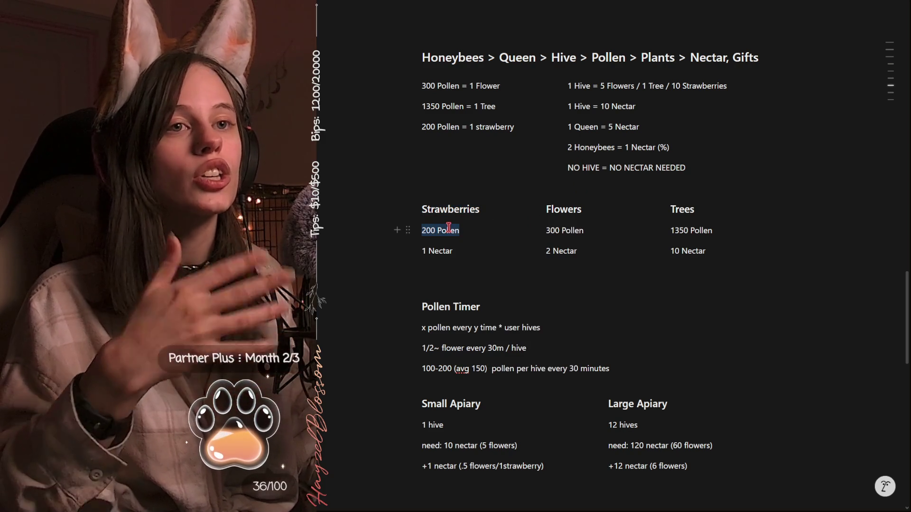
left_click(437, 247)
left_click_drag(411, 251, 409, 252)
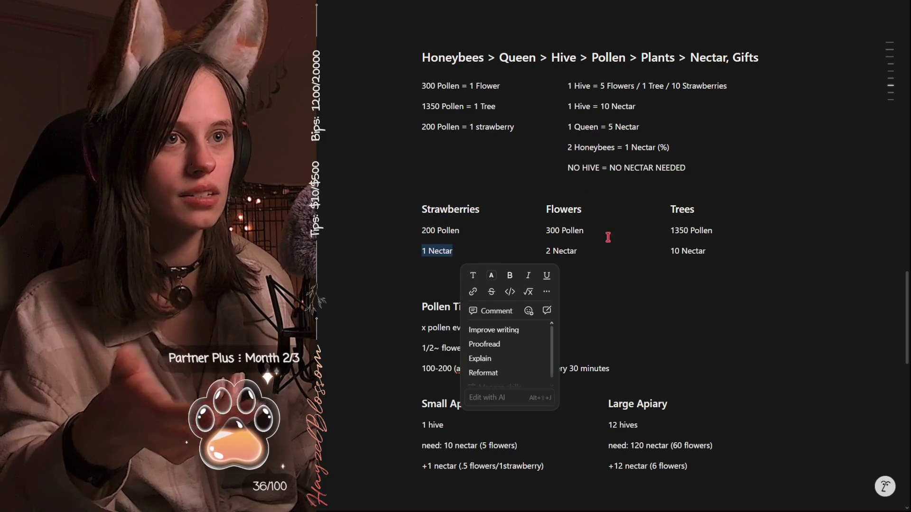
double_click(560, 211)
double_click(550, 234)
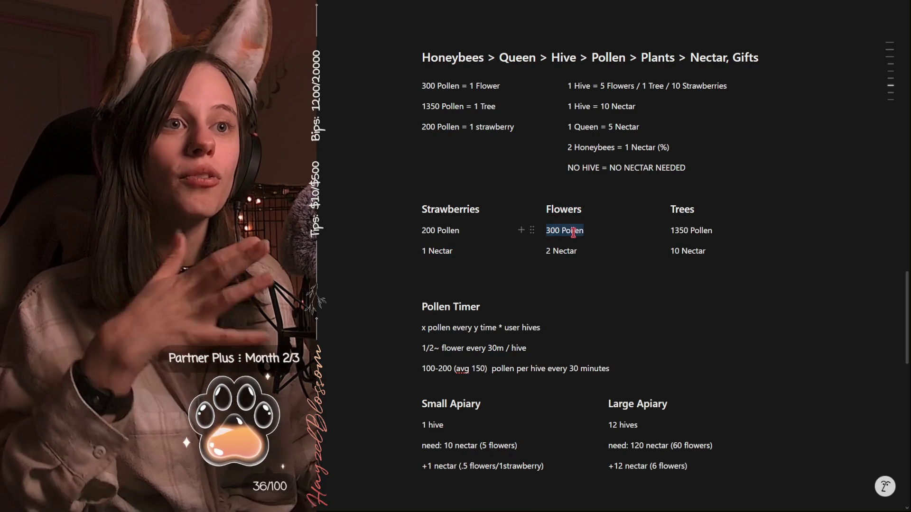
double_click(558, 251)
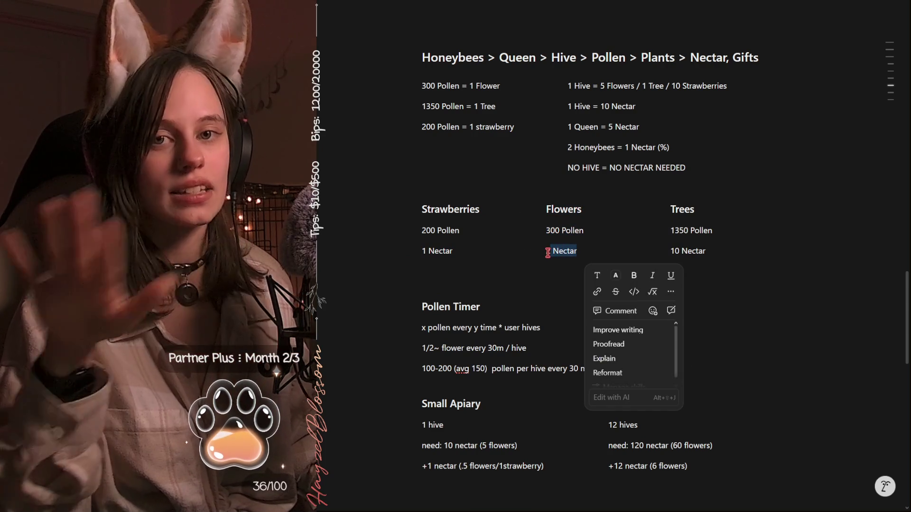
left_click_drag(546, 210, 570, 263)
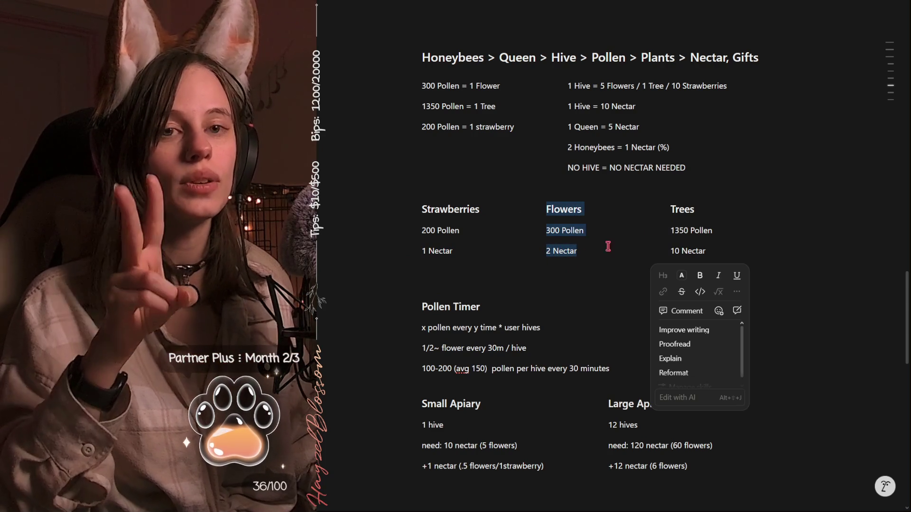
double_click(682, 209)
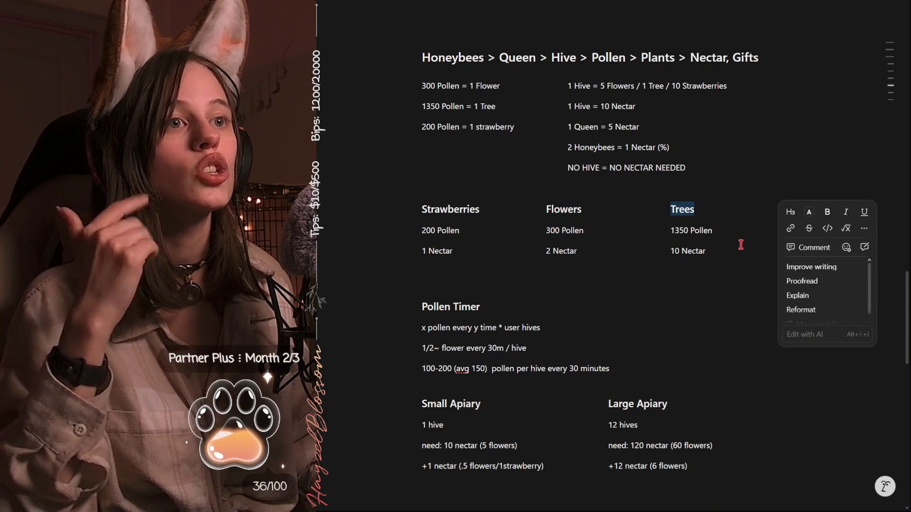
double_click(679, 231)
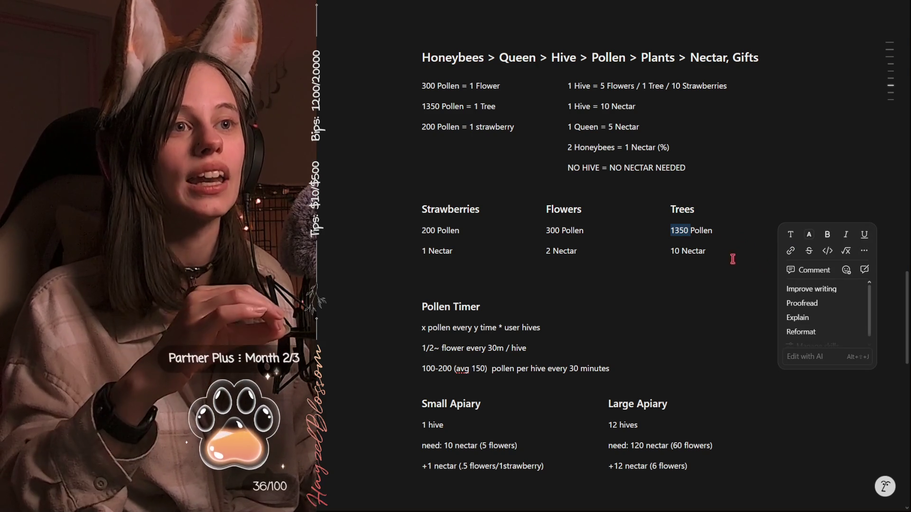
double_click(674, 255)
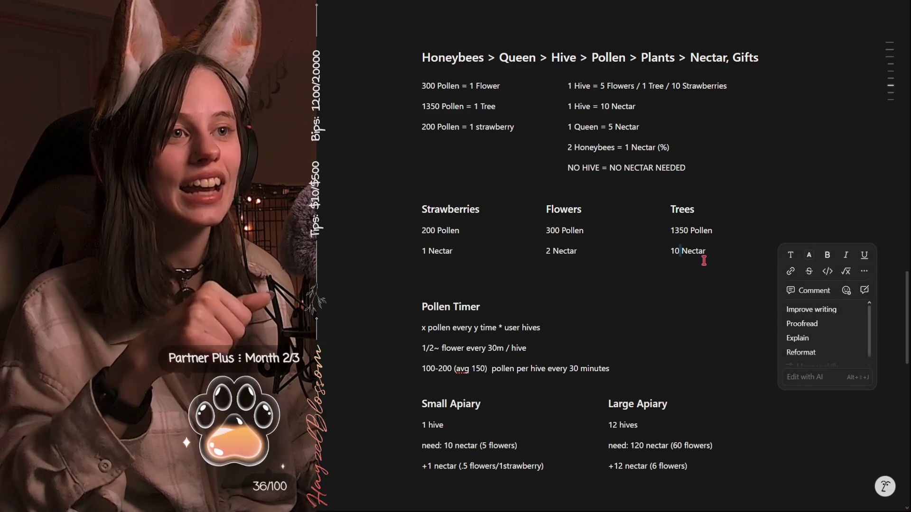
left_click(709, 251)
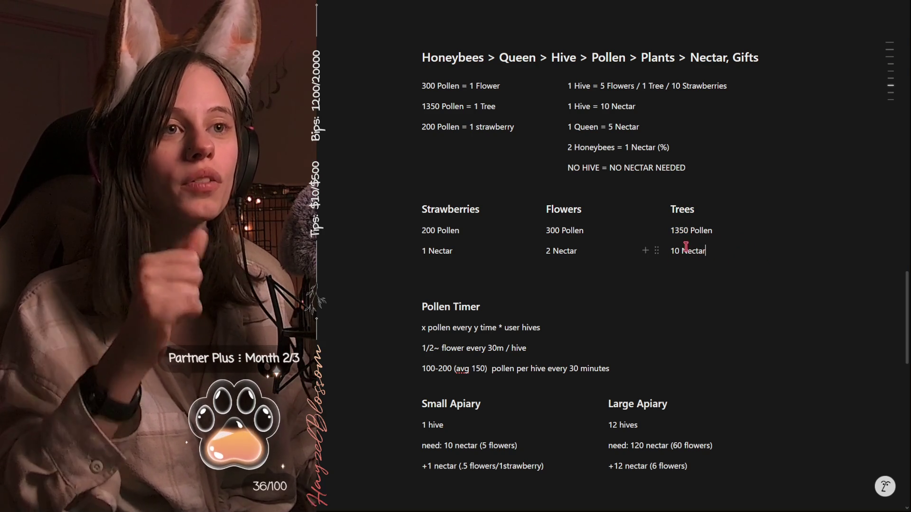
mouse_move(634, 113)
left_mouse_down()
mouse_move(549, 106)
mouse_move(562, 108)
left_mouse_up()
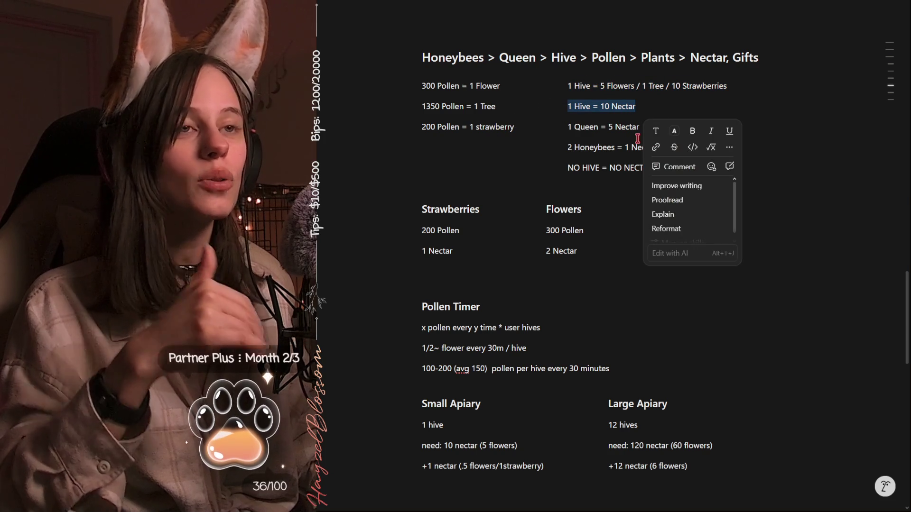
left_click(646, 420)
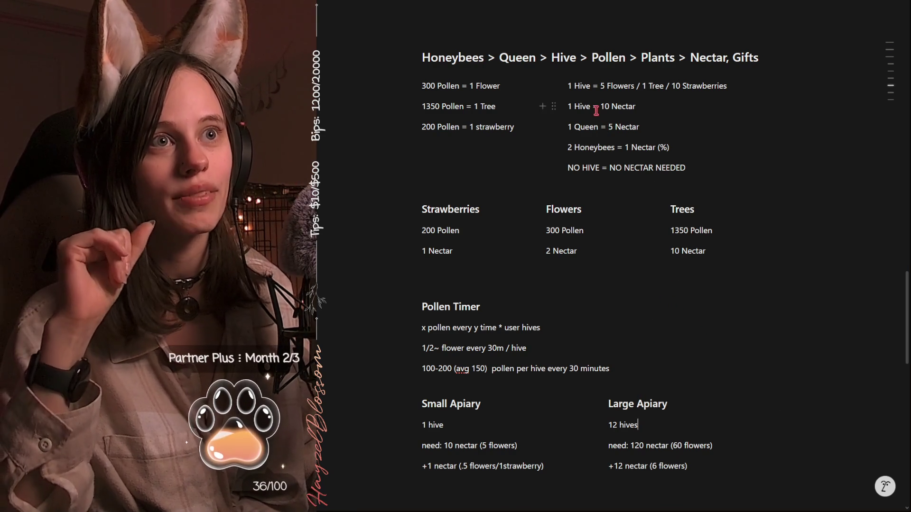
mouse_move(603, 127)
double_click(589, 127)
left_click(611, 127)
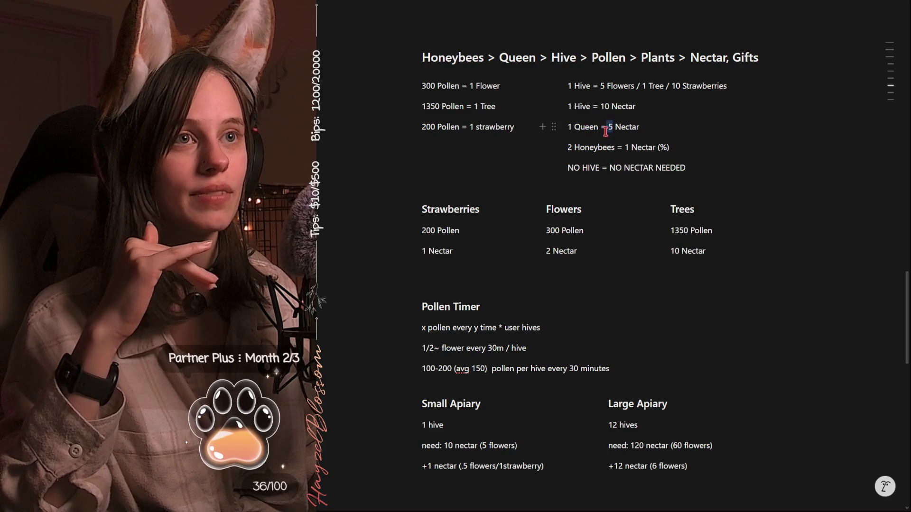
double_click(594, 148)
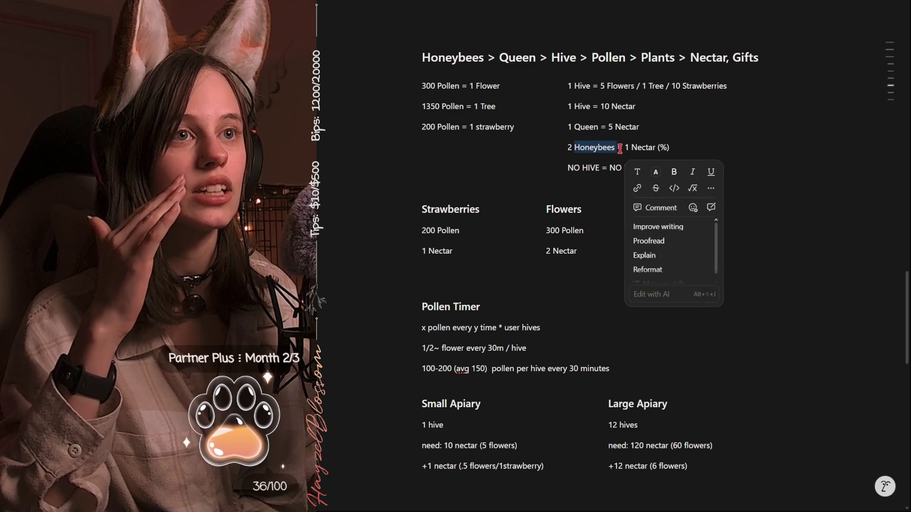
left_click(629, 147)
double_click(626, 148)
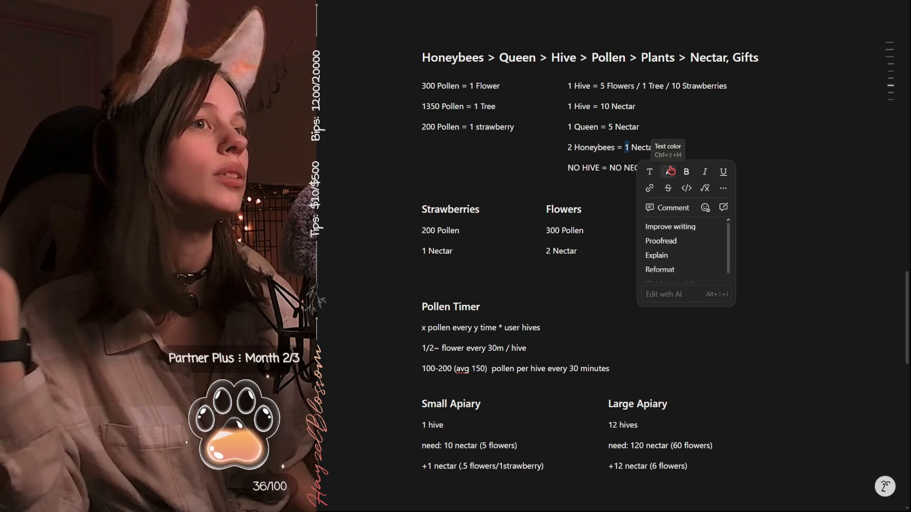
left_click(642, 128)
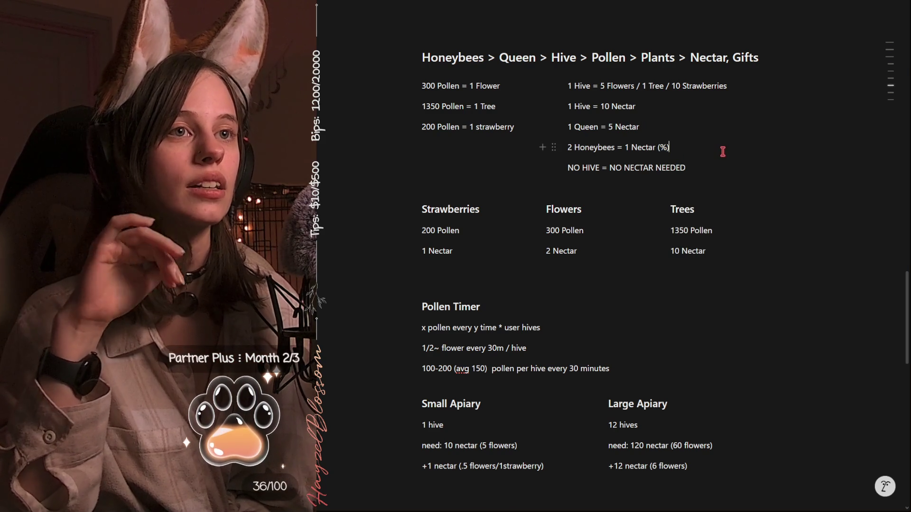
double_click(591, 167)
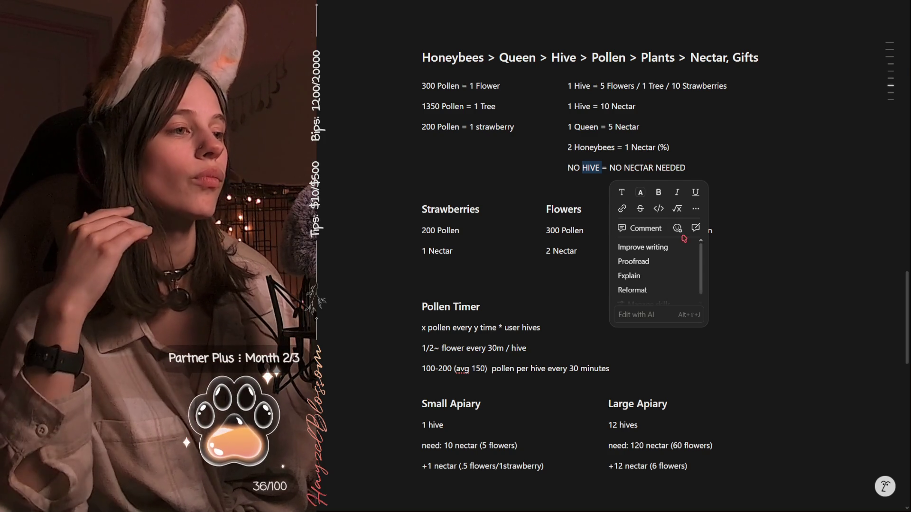
left_click(573, 167)
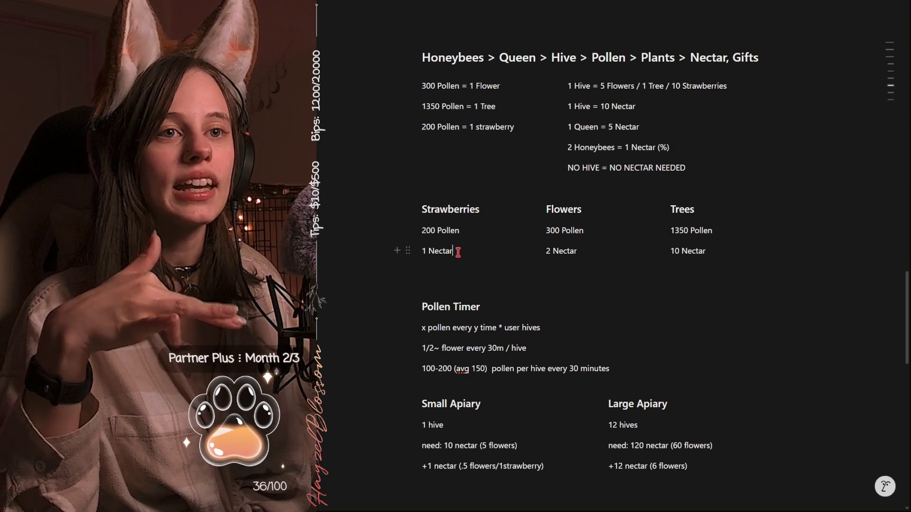
key("Return")
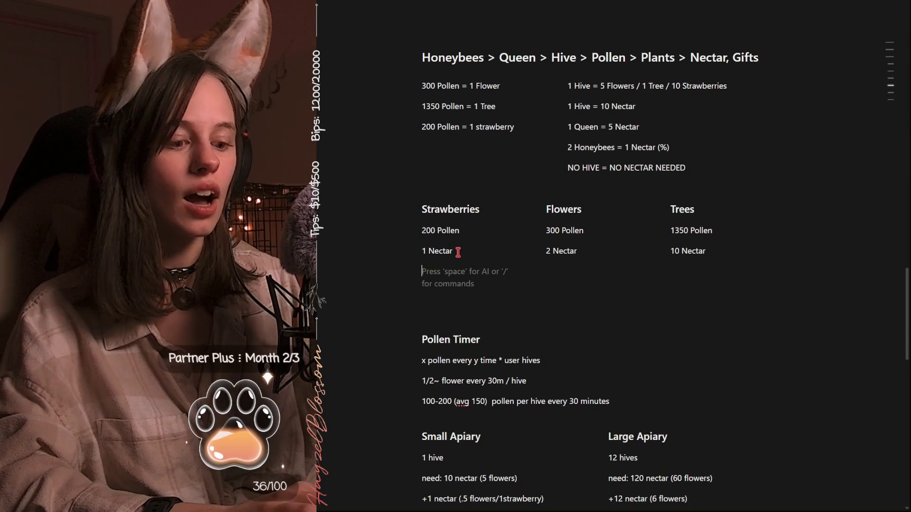
type("x jam")
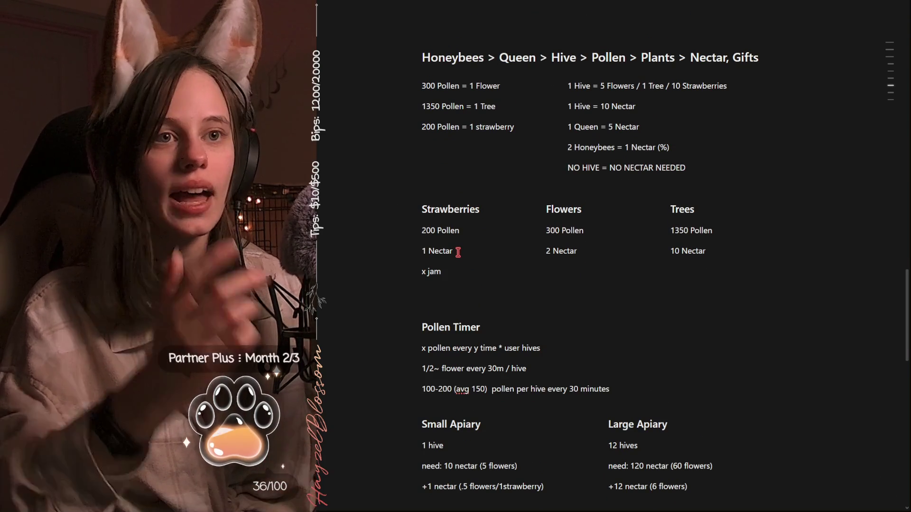
- Add 'xStrawberries = yJam' and 'Jam gift to chat' notes, and start a line under Trees
key("BackSpace")
key("BackSpace")
key("BackSpace")
type("xStrawberries =")
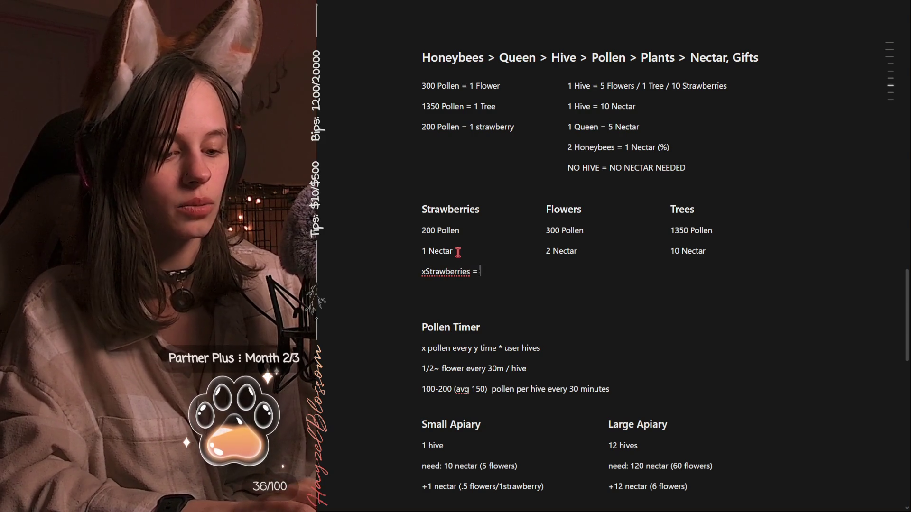
type("yJam")
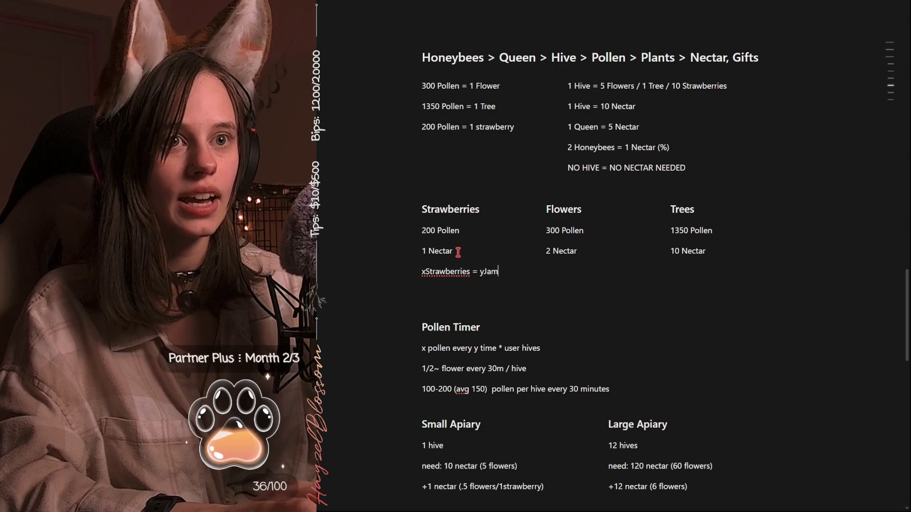
left_click(566, 273)
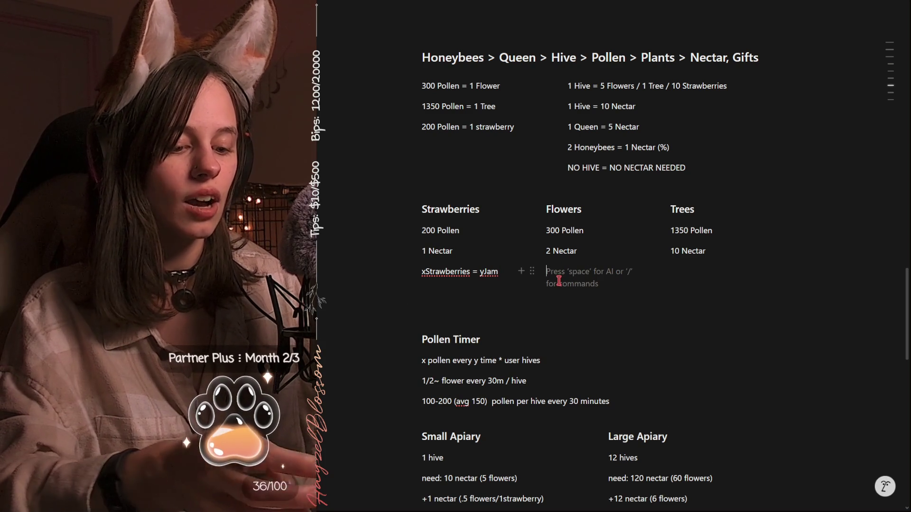
type("Gift to chat")
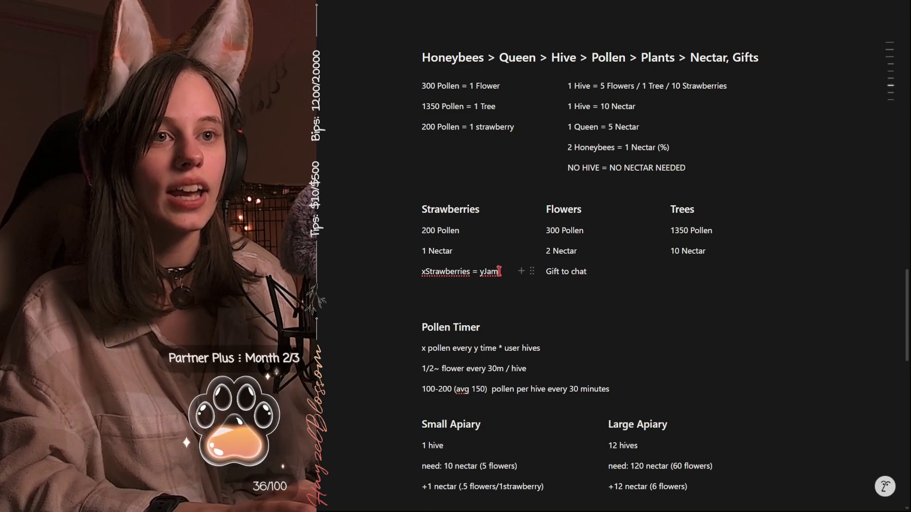
key("Return")
type("Jam gift to chat")
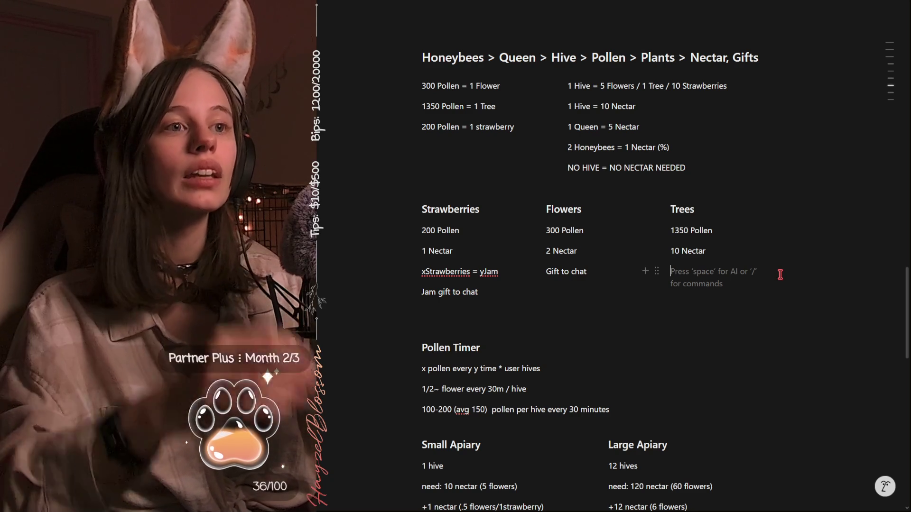
type("P")
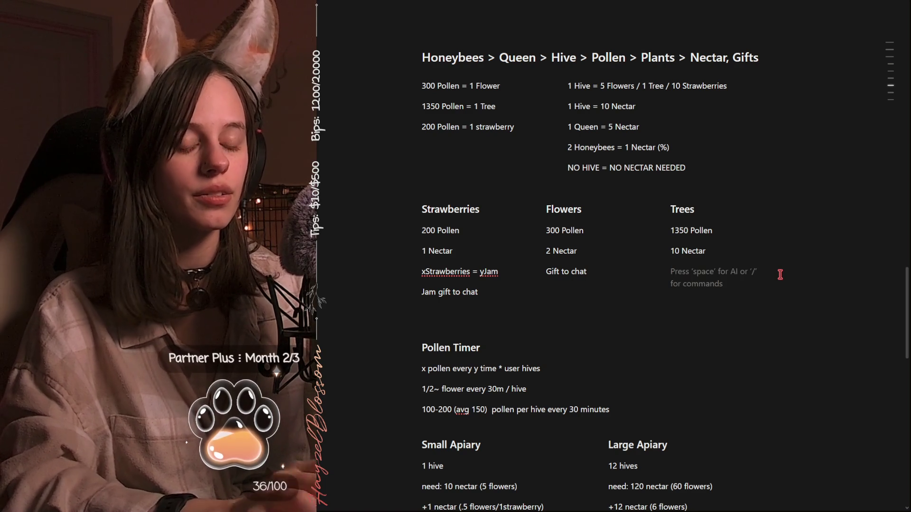
type("xPeaches")
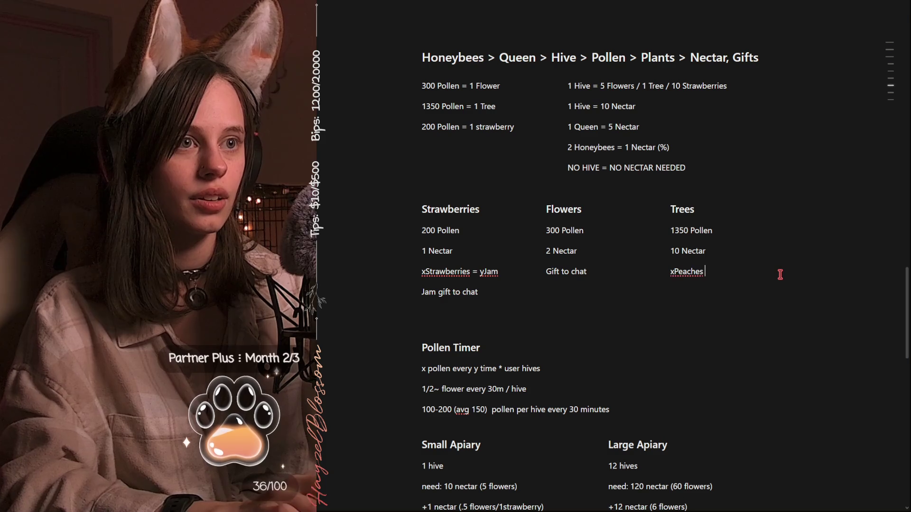
type("=")
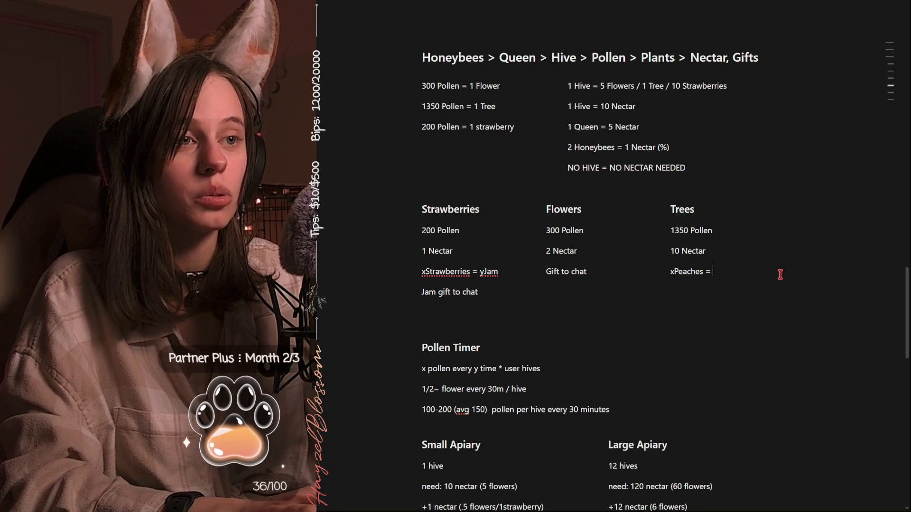
type("Cobbler")
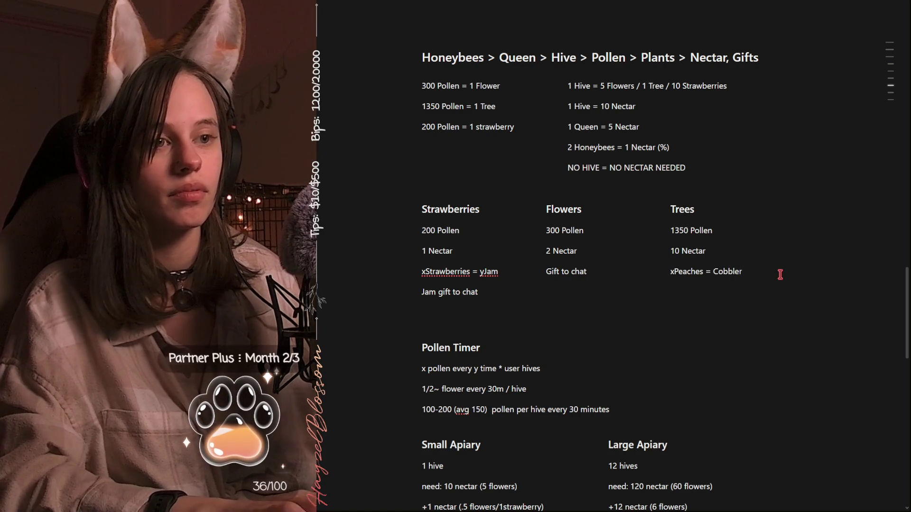
- Correct yJam to Jam and add 'Cobbler gift to chat' under 'xPeaches = Cobbler'
left_click(713, 265)
mouse_move(486, 270)
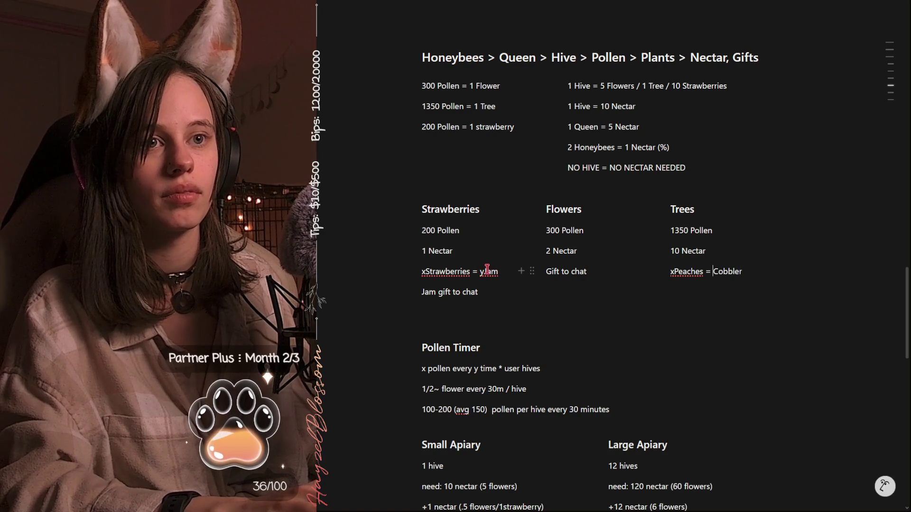
key("BackSpace")
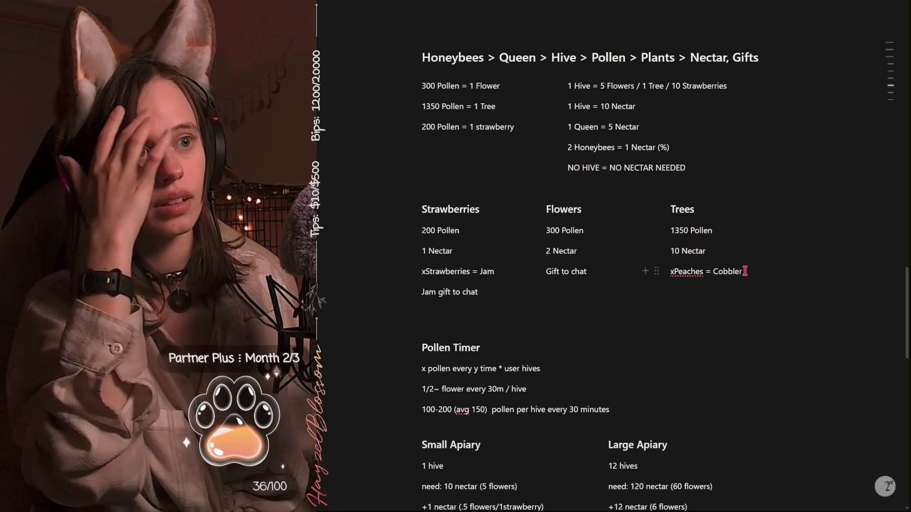
left_click(771, 267)
key("Return")
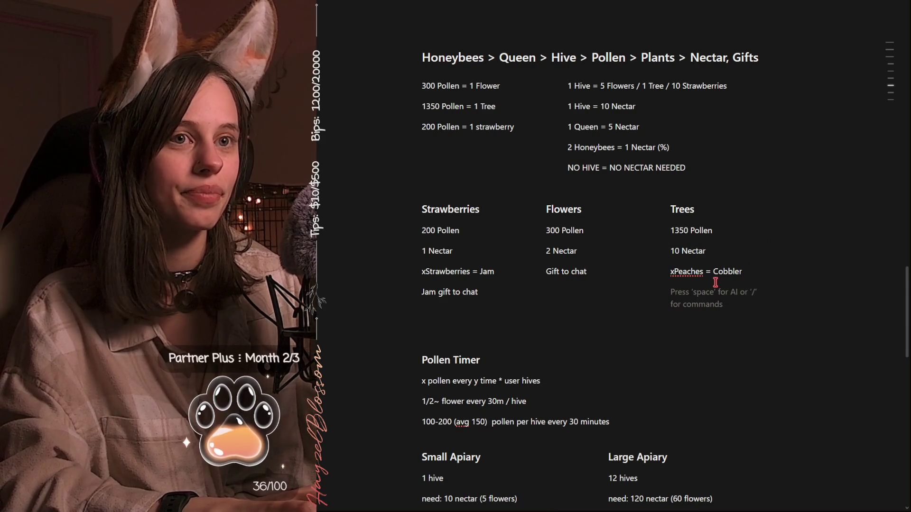
type("Cobbler gift to chat")
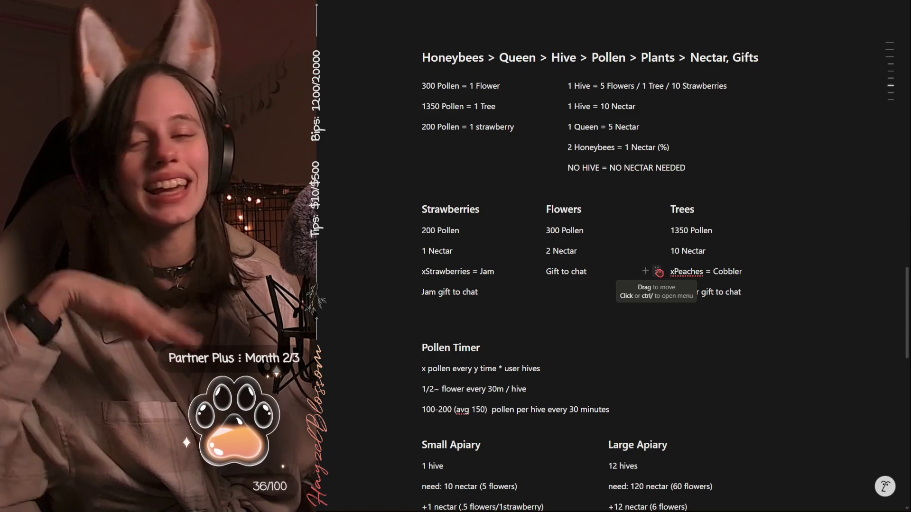
scroll(609, 349, "down", 2)
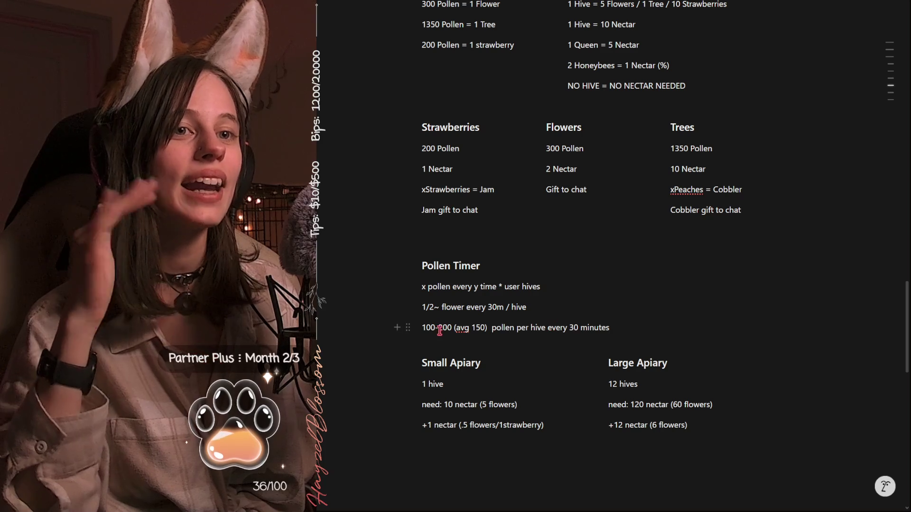
left_click_drag(449, 328, 451, 328)
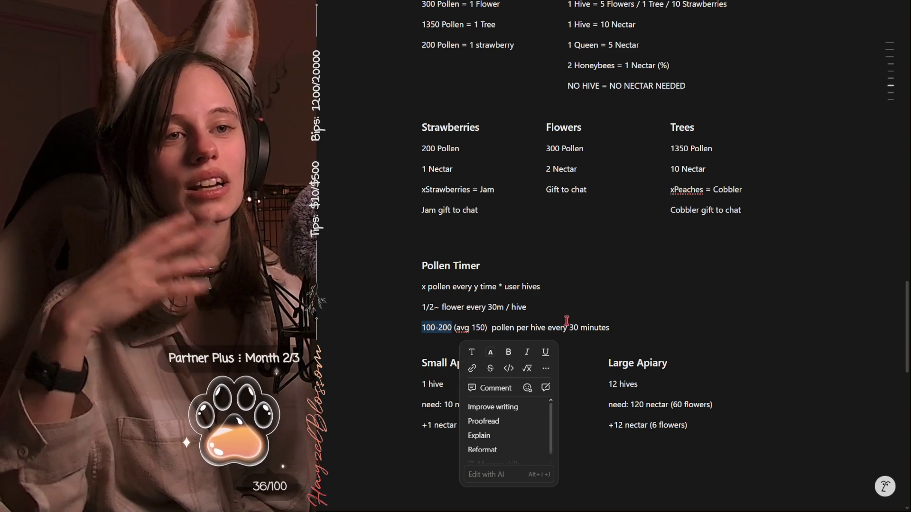
left_click(599, 325)
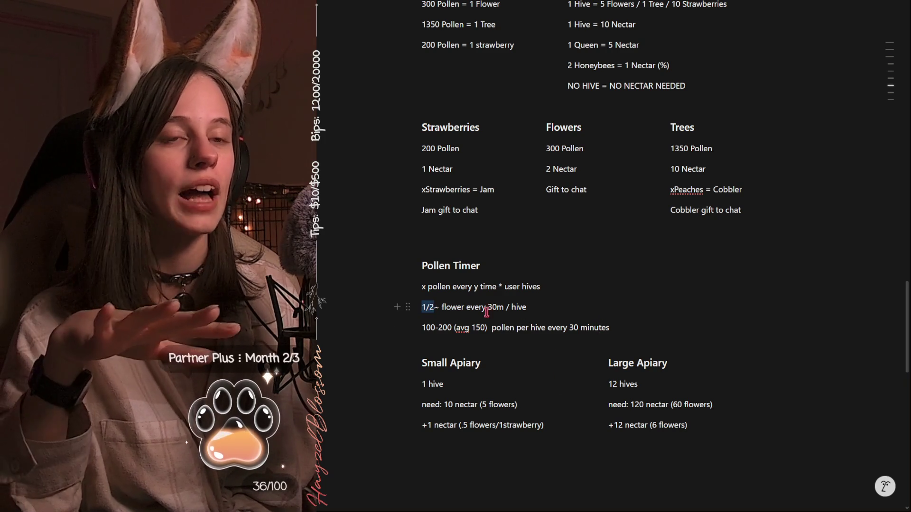
left_click_drag(423, 312, 422, 311)
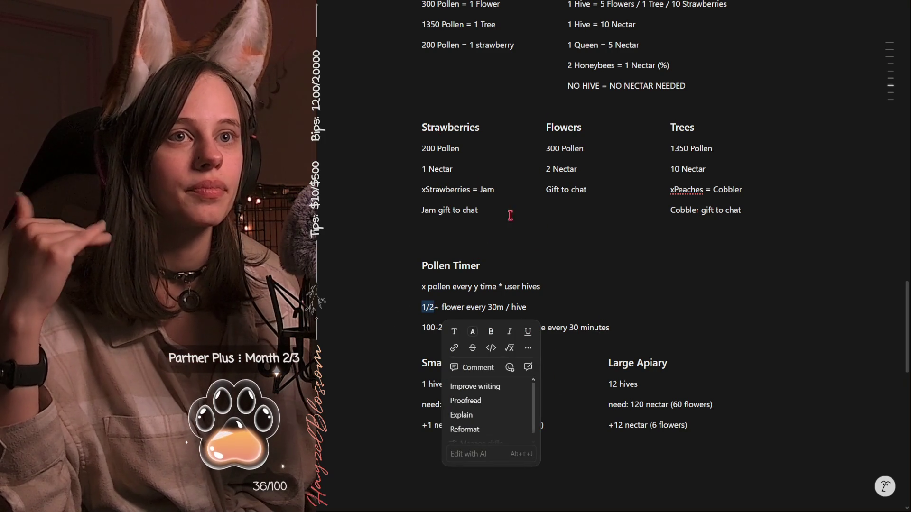
left_click(553, 327)
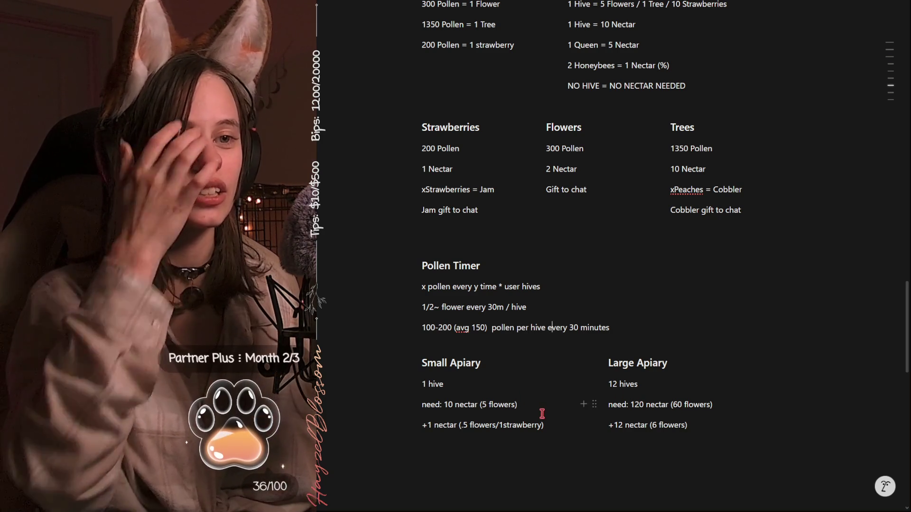
- Select the Flowers heading in the random world events columns and rename it to Fields
left_click(419, 328)
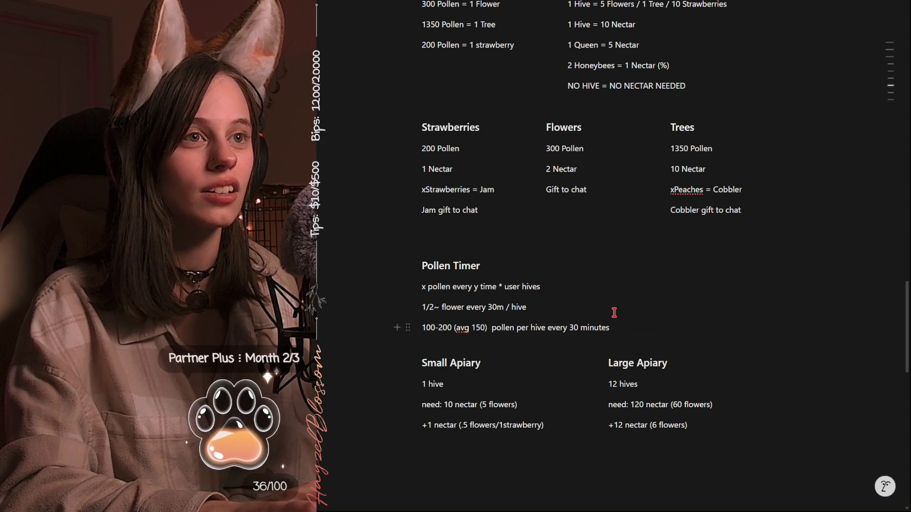
scroll(563, 231, "up", 1)
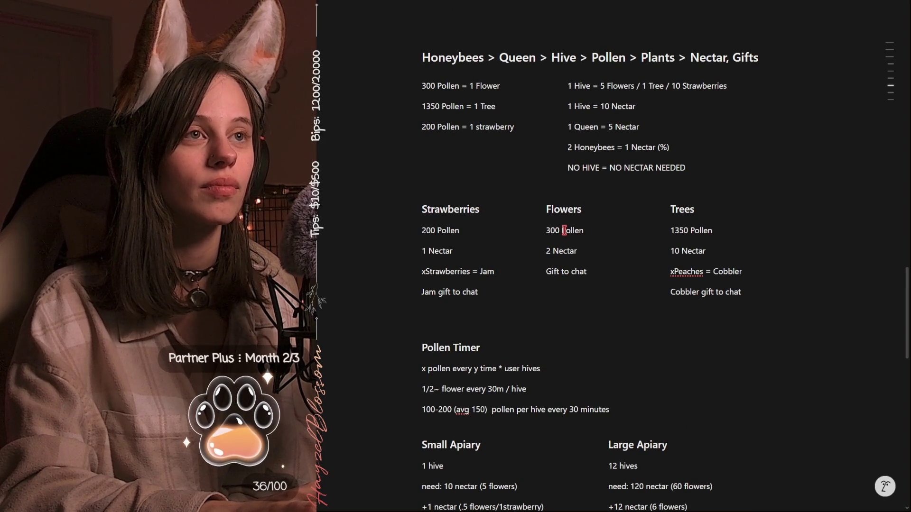
scroll(549, 179, "up", 2)
scroll(553, 175, "up", 5)
scroll(553, 175, "down", 1)
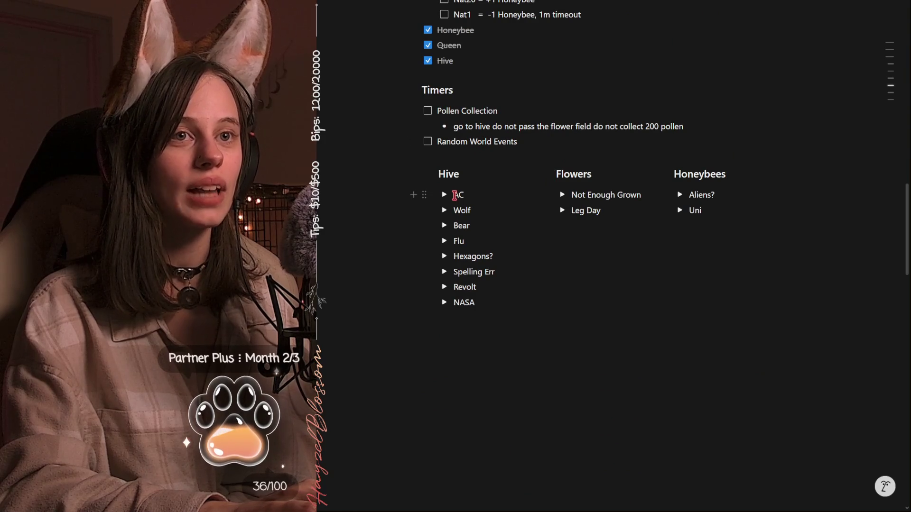
double_click(575, 176)
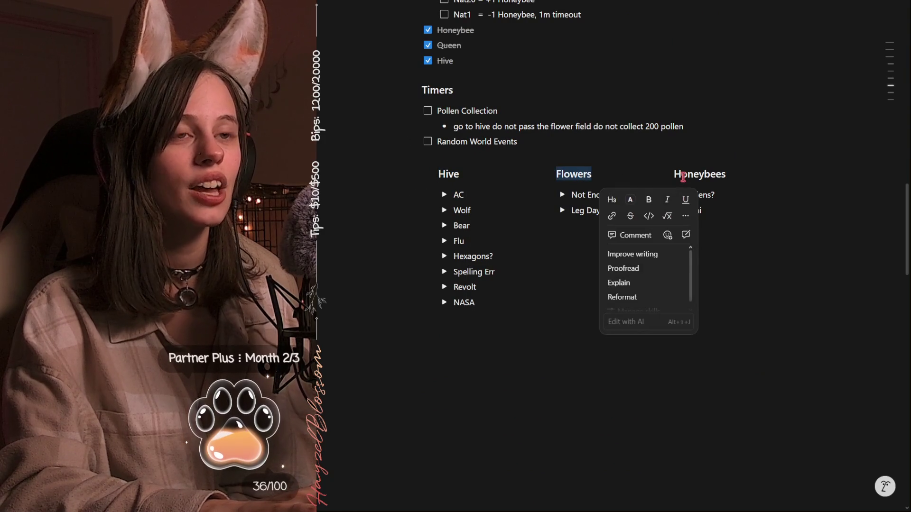
left_click_drag(667, 177, 757, 188)
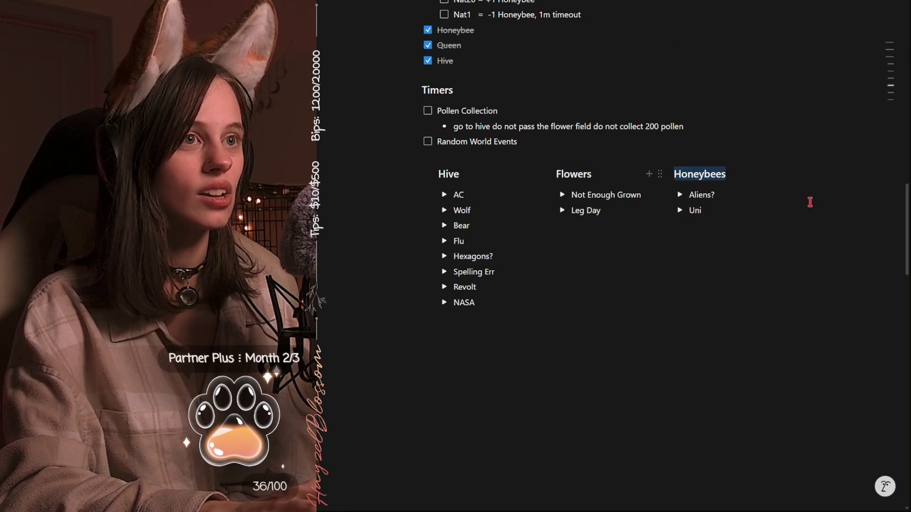
double_click(574, 174)
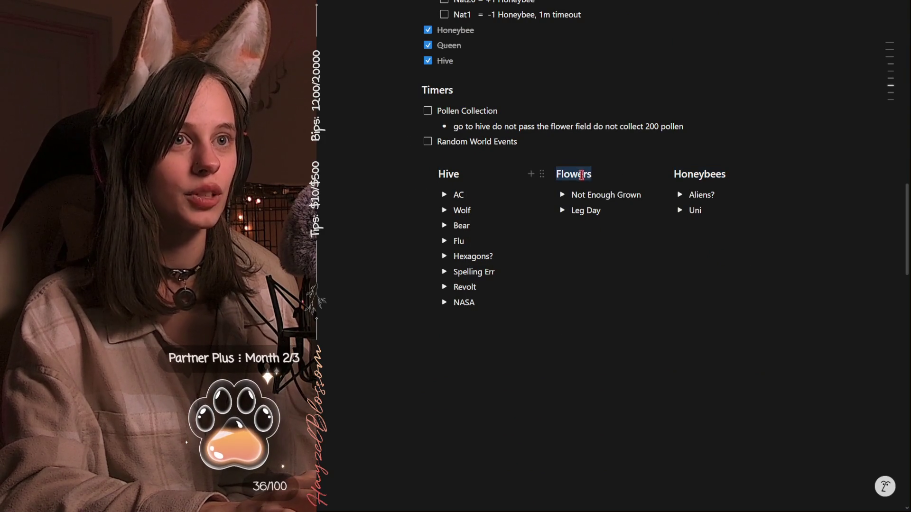
type("Fields")
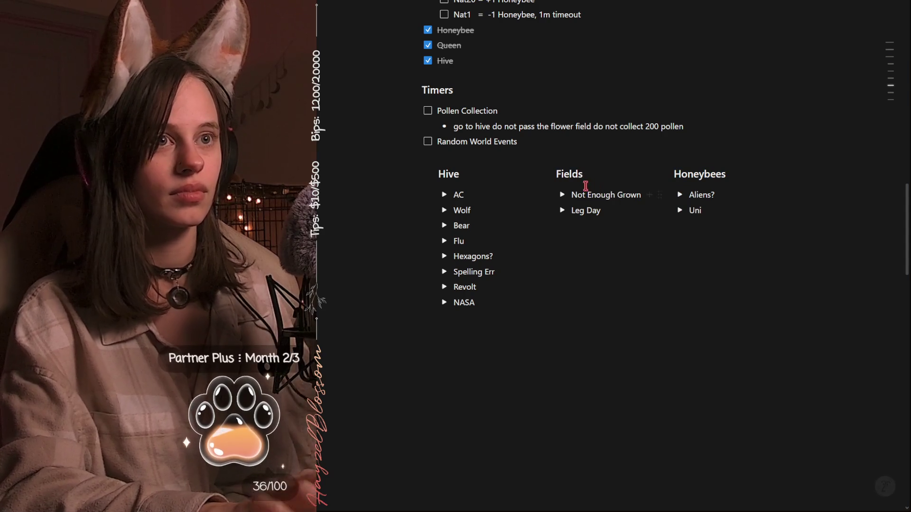
scroll(776, 336, "down", 1)
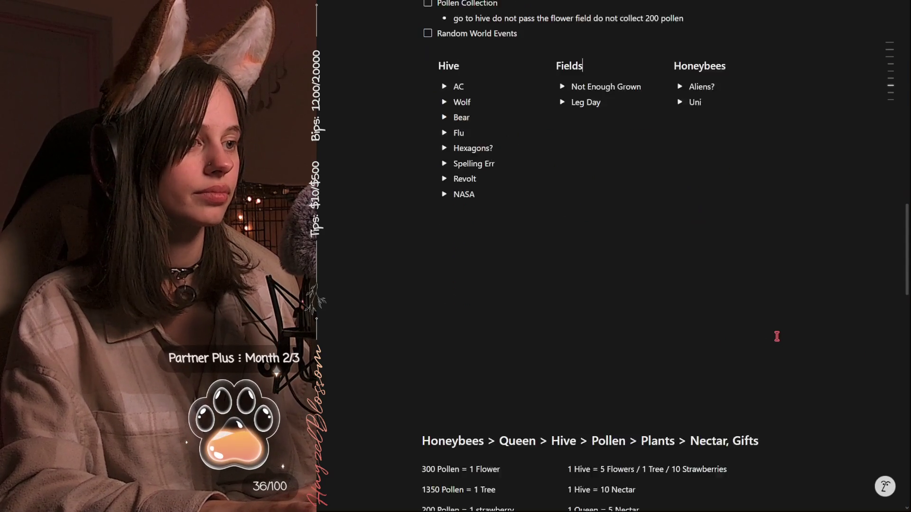
scroll(719, 326, "down", 4)
scroll(696, 322, "down", 5)
scroll(689, 322, "up", 2)
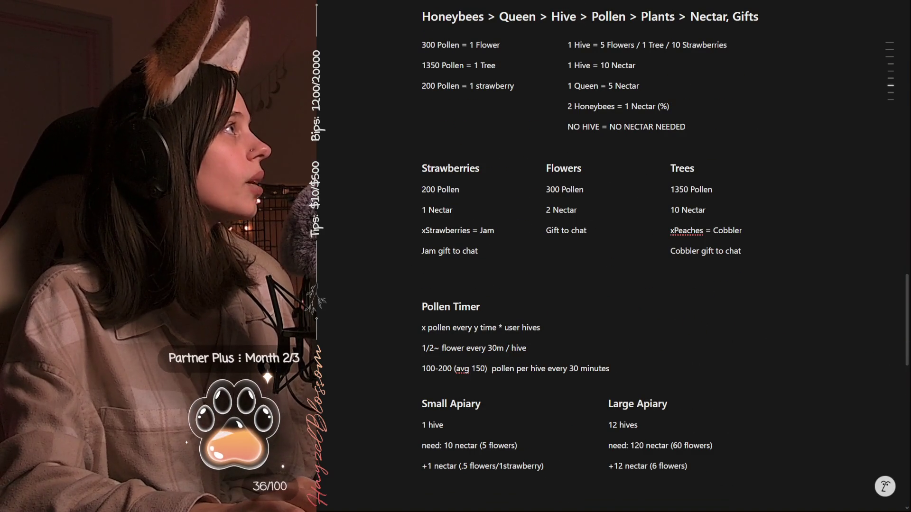
scroll(579, 169, "up", 2)
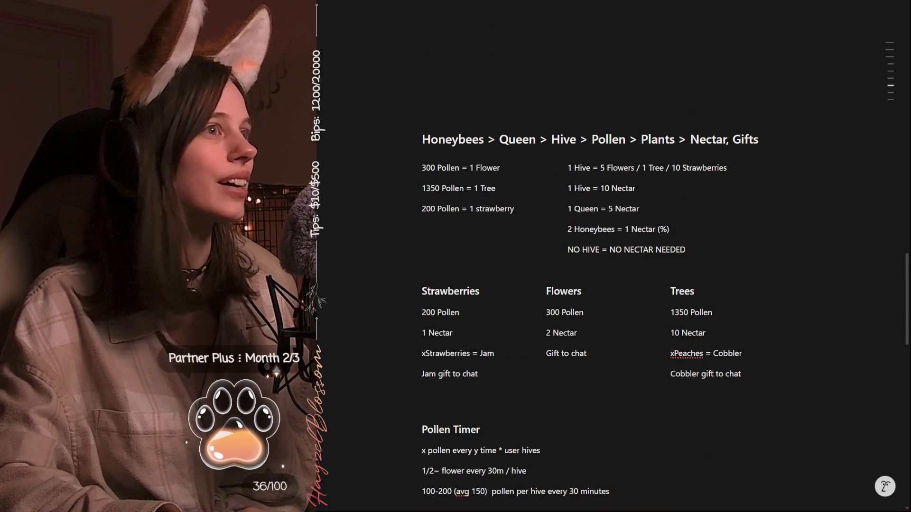
- Switch from the Notion notes to the PollenTimer.cs script in VS Code
key("alt+Tab")
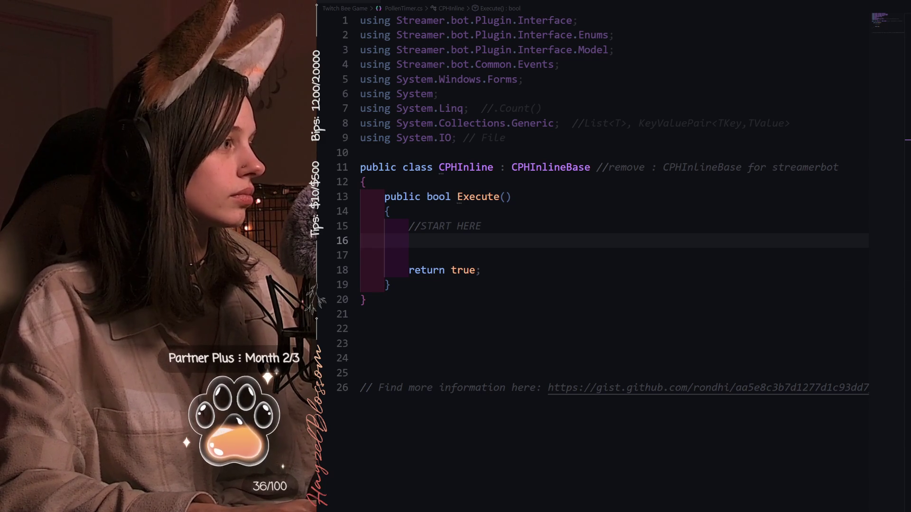
type("//")
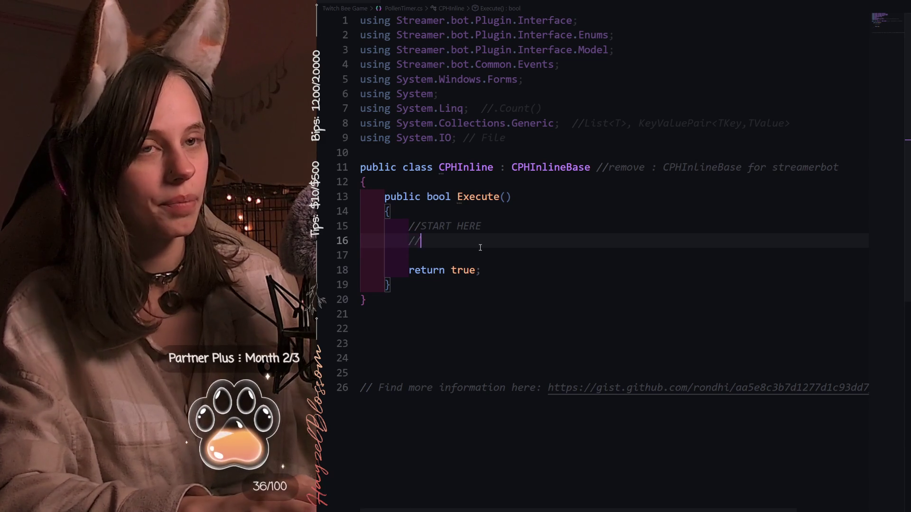
- Replace the START HERE comment in Execute() with '// Variables' and a blank line below it
key("BackSpace")
key("BackSpace")
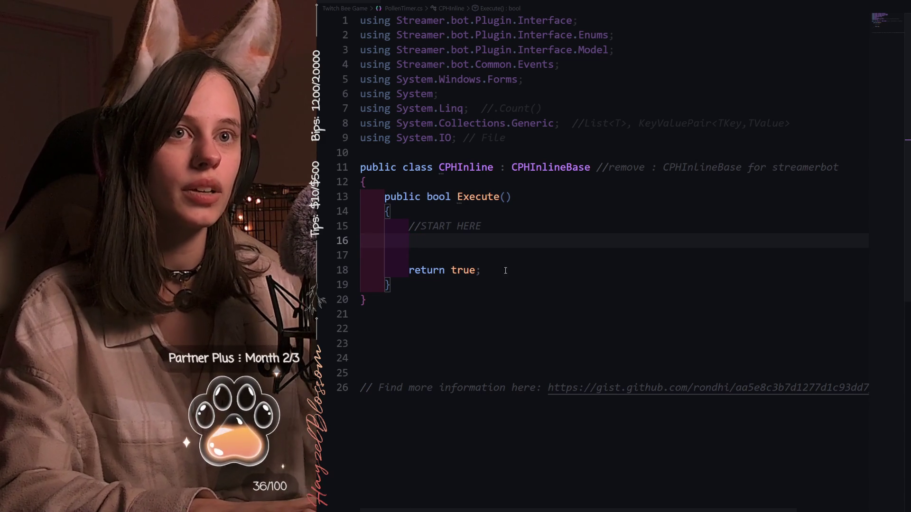
left_click_drag(481, 226, 420, 227)
type("Va")
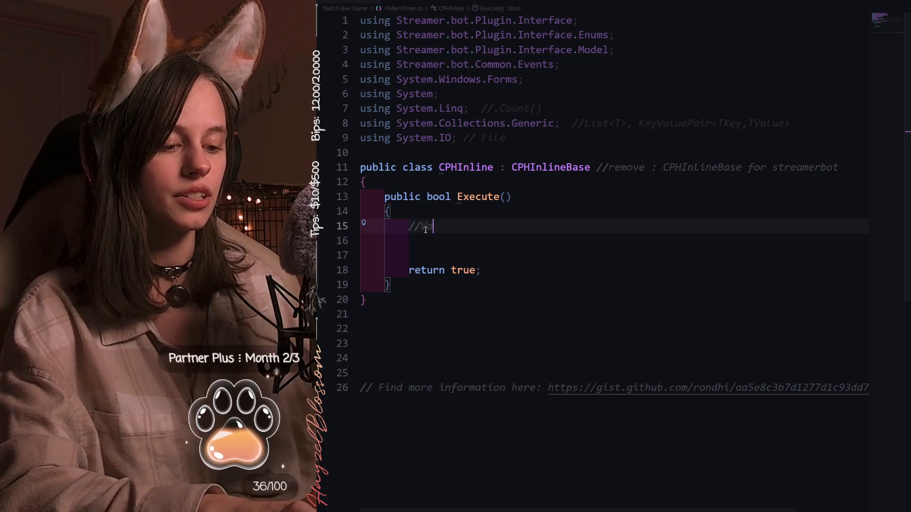
key("BackSpace")
key("BackSpace")
key("BackSpace")
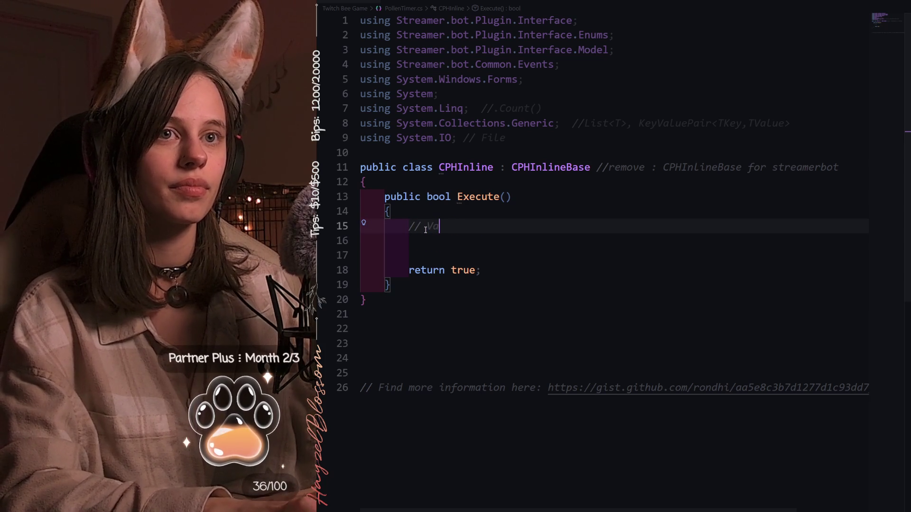
type("r")
key("Return")
key("Return")
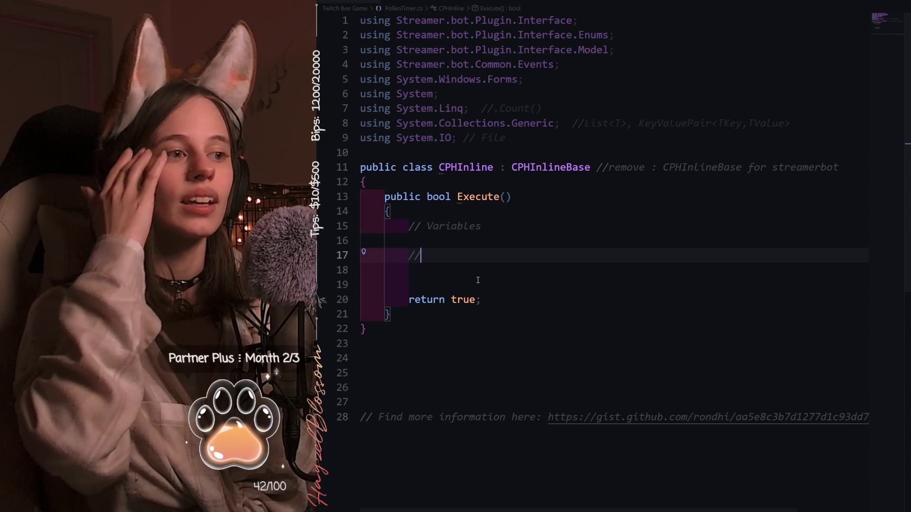
left_click(441, 240)
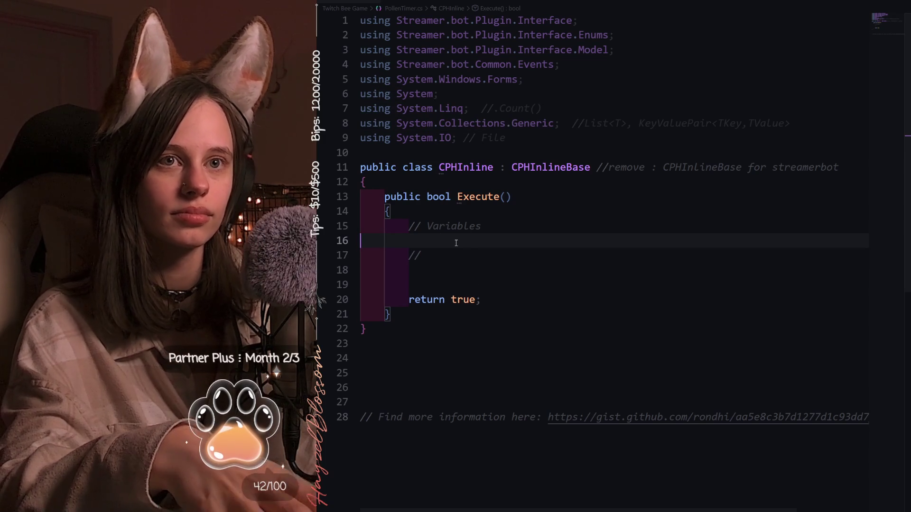
- Remove the blank line and draft a comment under Variables about going through the users
key("Delete")
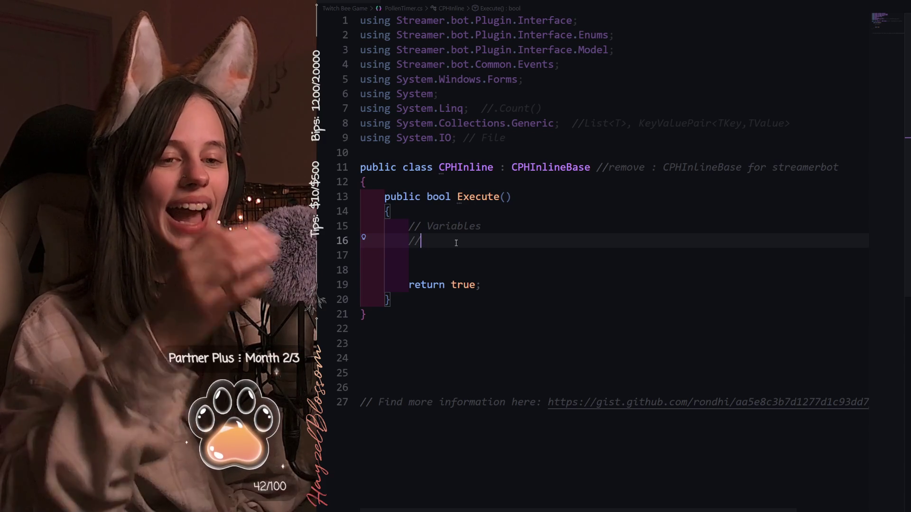
type("get all")
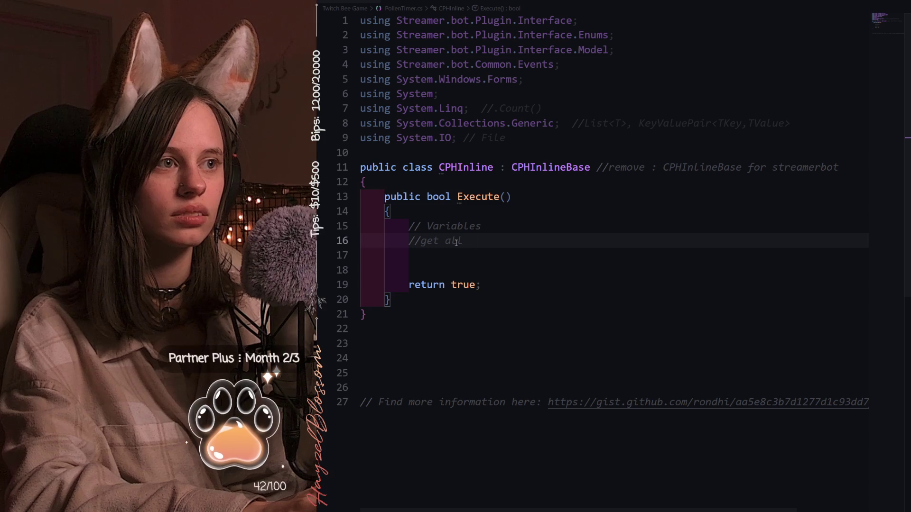
key("BackSpace")
key("BackSpace")
key("BackSpace")
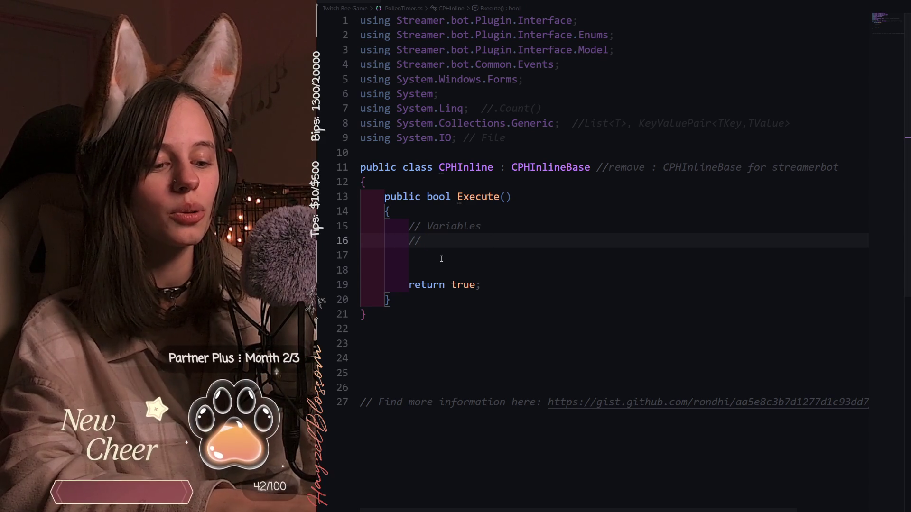
type("set vars")
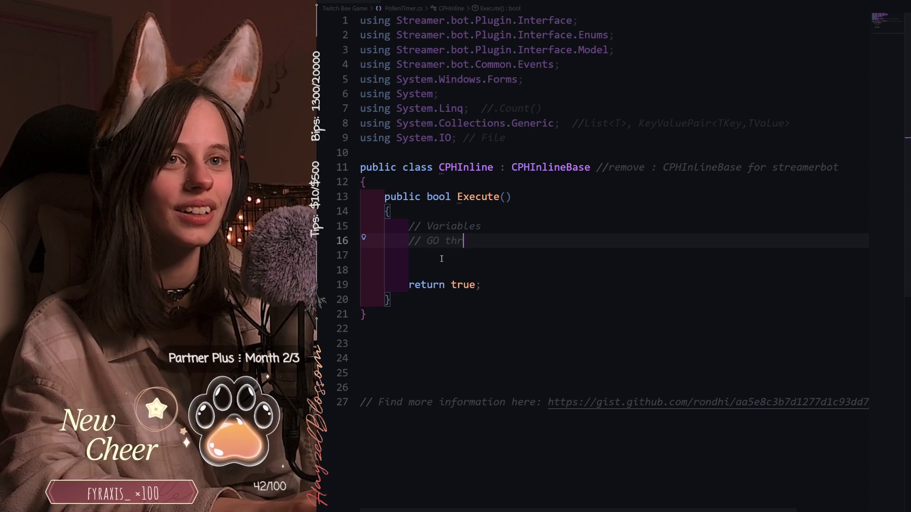
key("BackSpace")
key("BackSpace")
key("BackSpace")
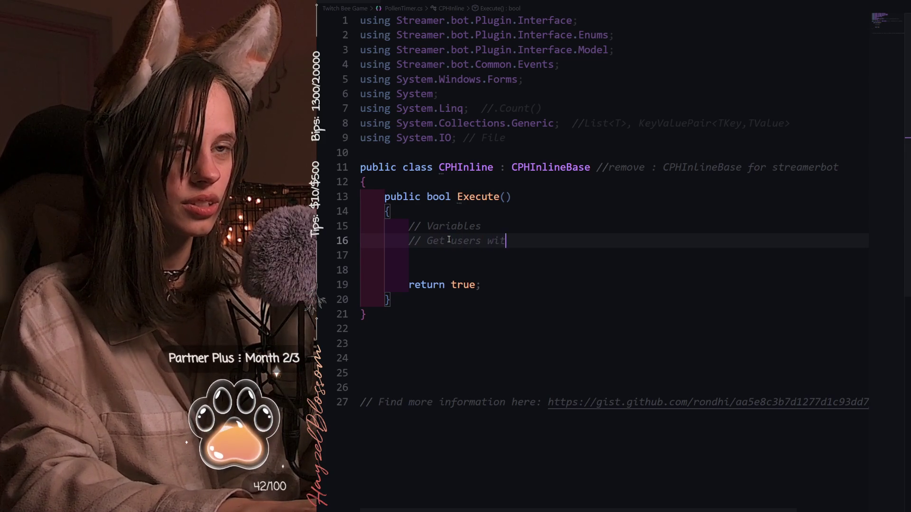
- Add an '// iterate,' comment and reword line 16 to '// Get List usersWithHives'
key("Return")
key("Return")
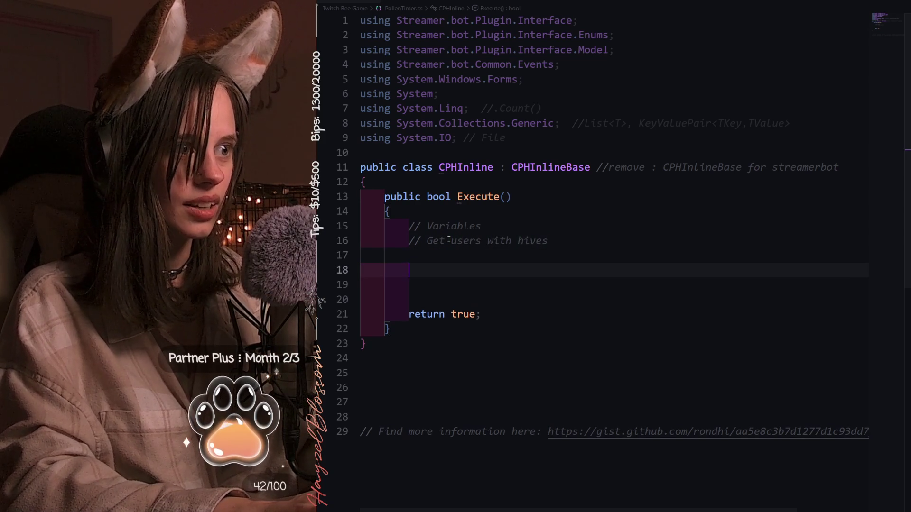
type("// itt")
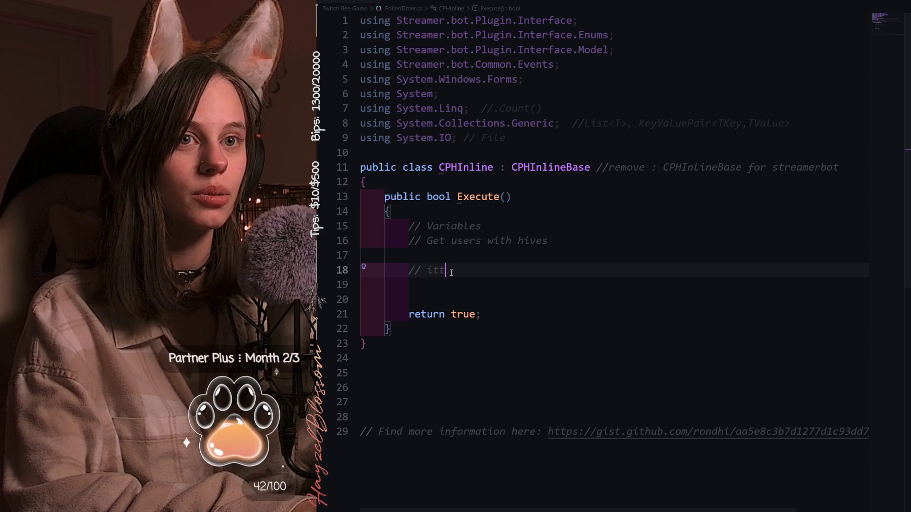
type("ate,")
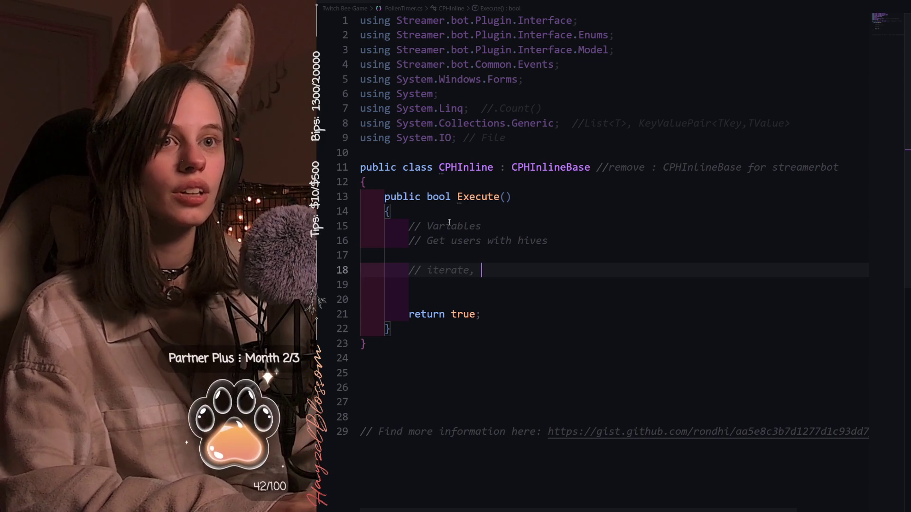
left_click(451, 244)
type("List")
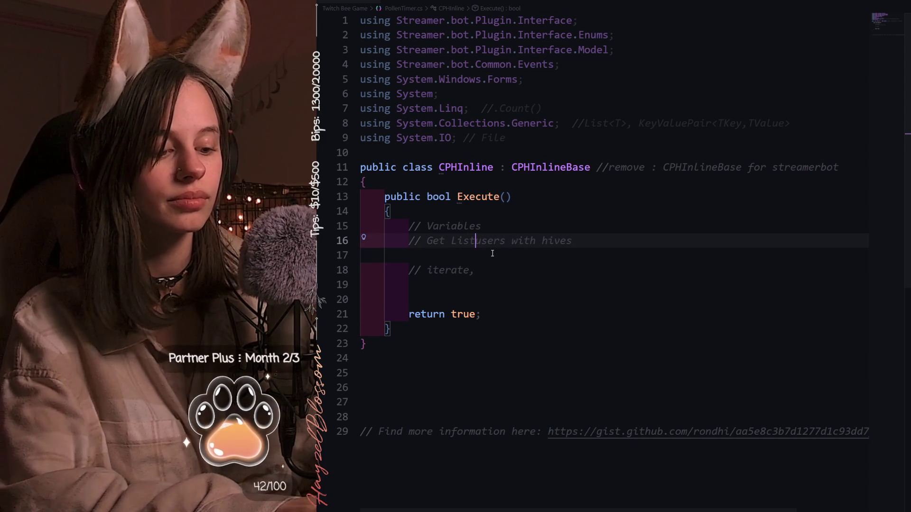
left_click(524, 241)
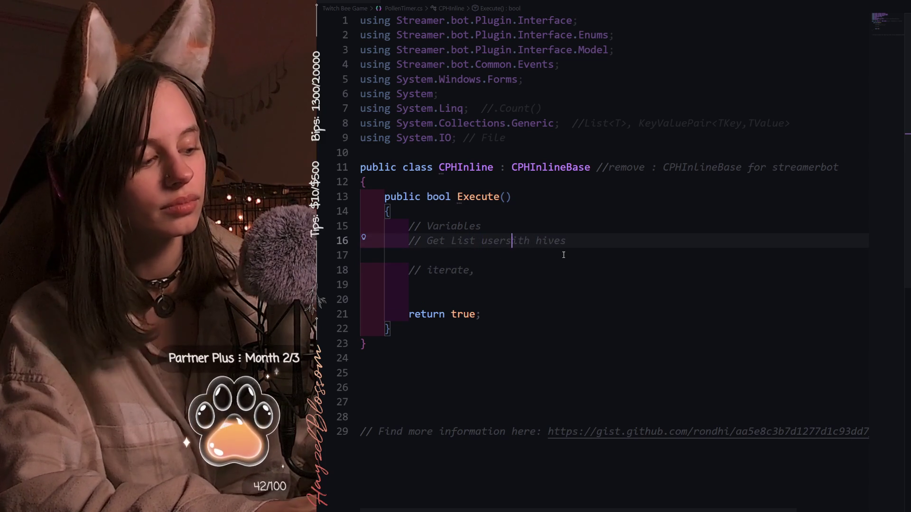
key("BackSpace")
key("BackSpace")
type("W")
left_click(550, 242)
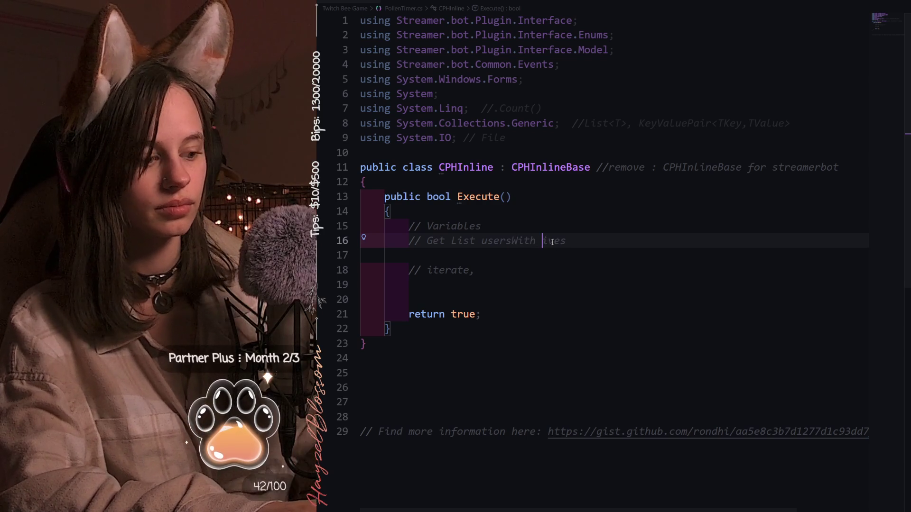
key("BackSpace")
key("BackSpace")
type("H")
left_click(632, 270)
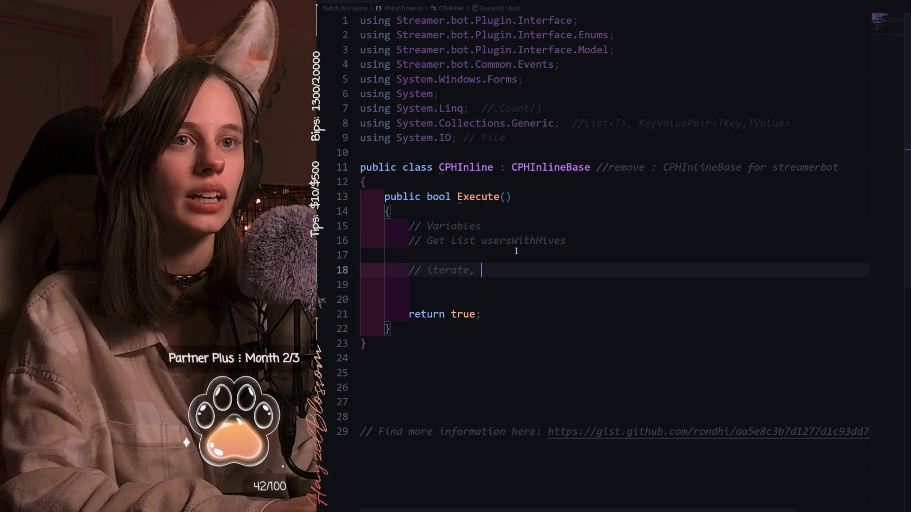
- Insert '// Generate random num between 100-200' below Variables and extend iterate with 'multiply ranNum'
left_click(553, 228)
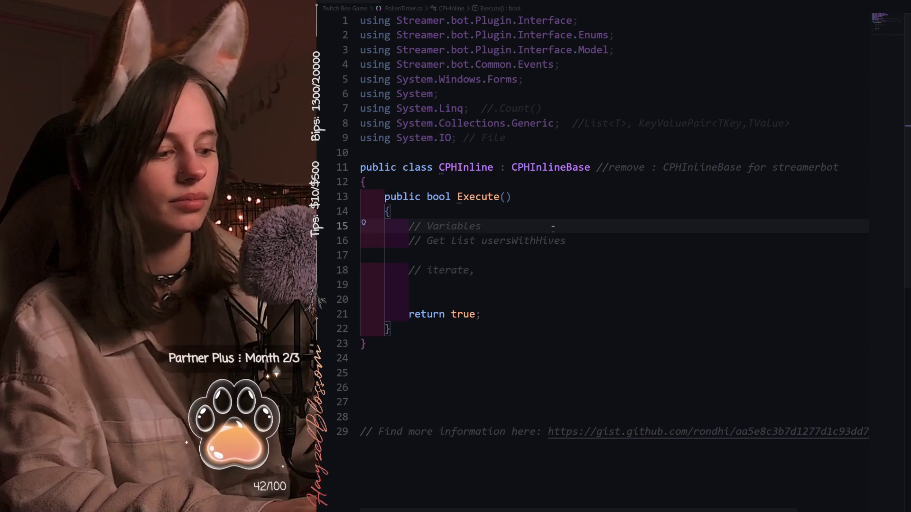
key("Return")
key("ctrl+z")
key("Return")
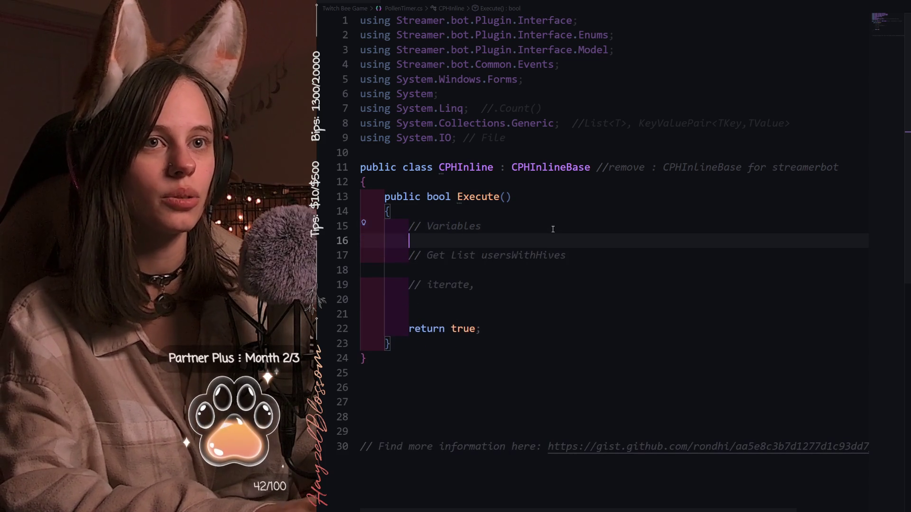
type("// Generate random num between")
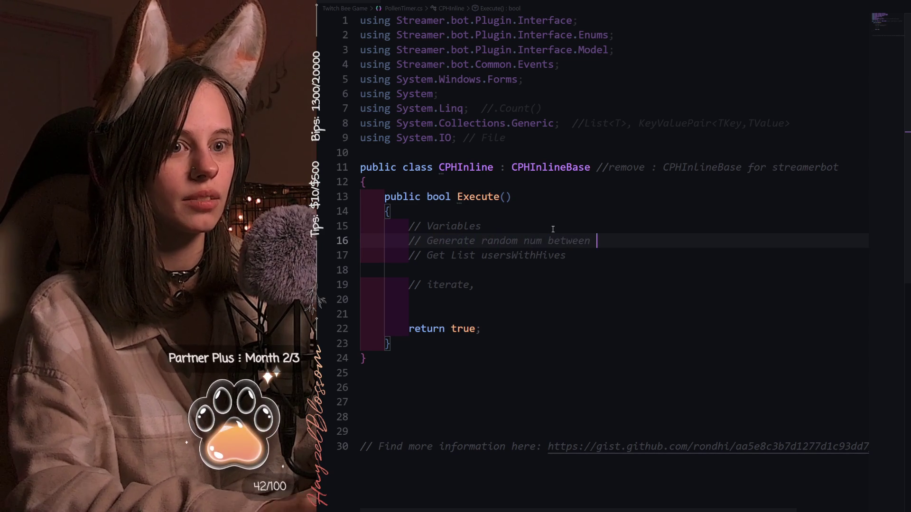
type("100-200")
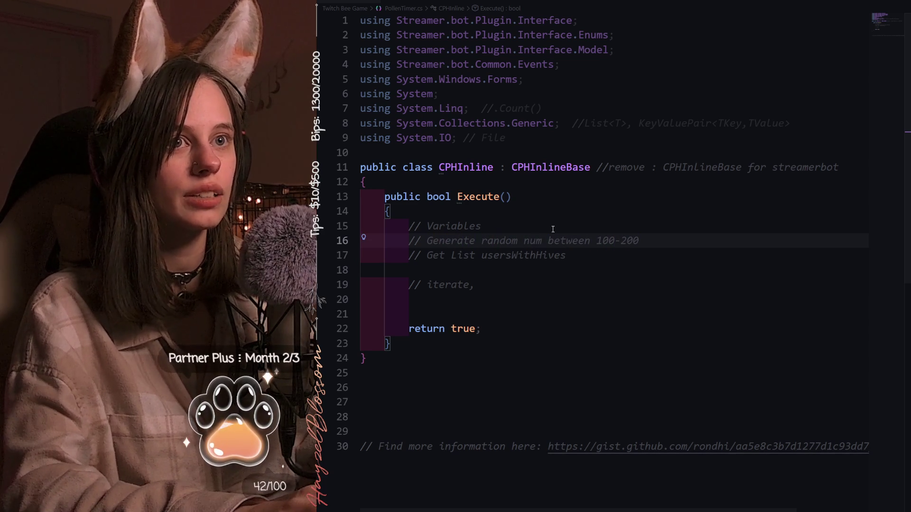
key("Down")
key("Down")
key("Down")
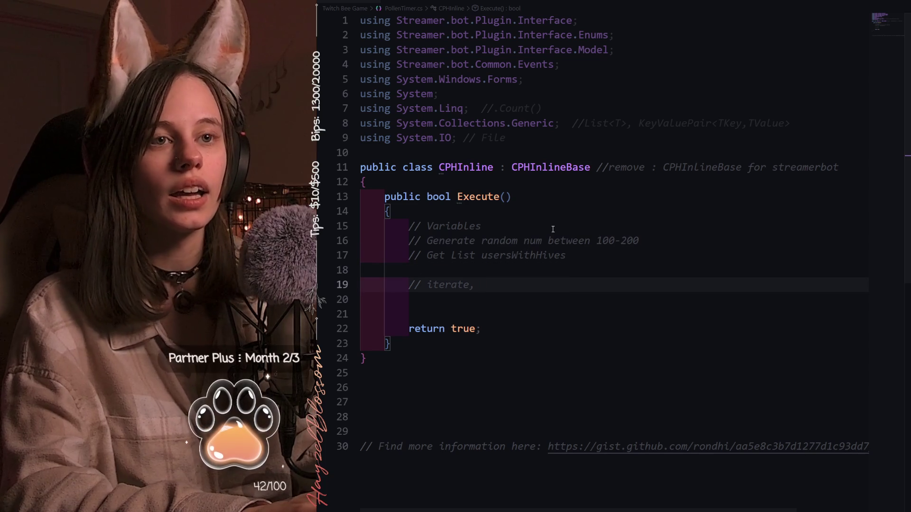
type("multiply ranNum")
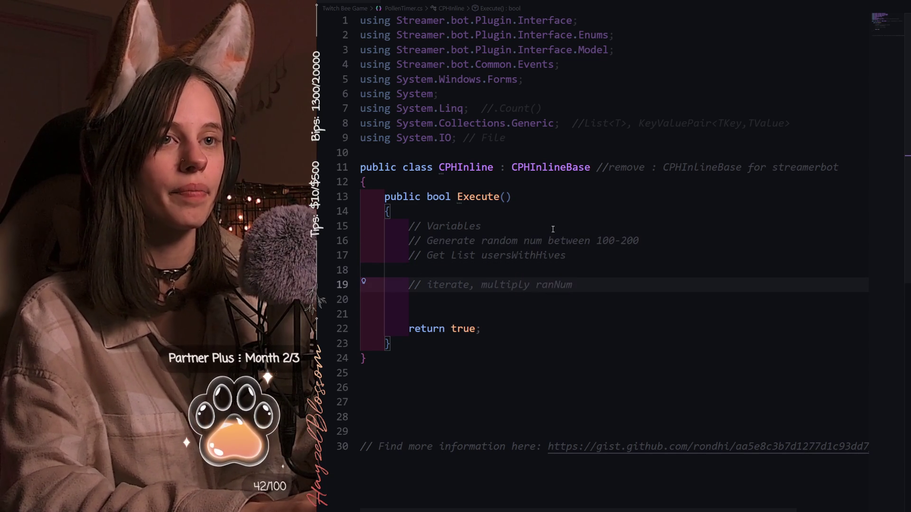
type(" by ")
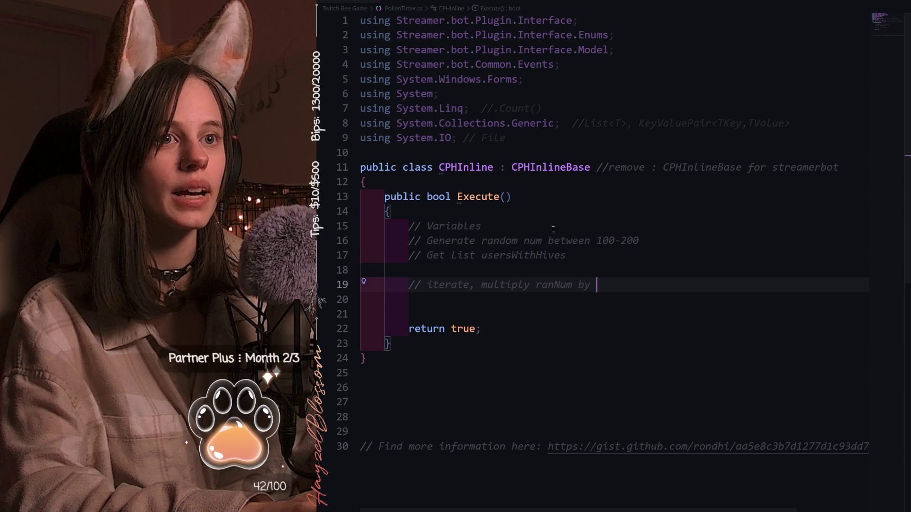
type("userH")
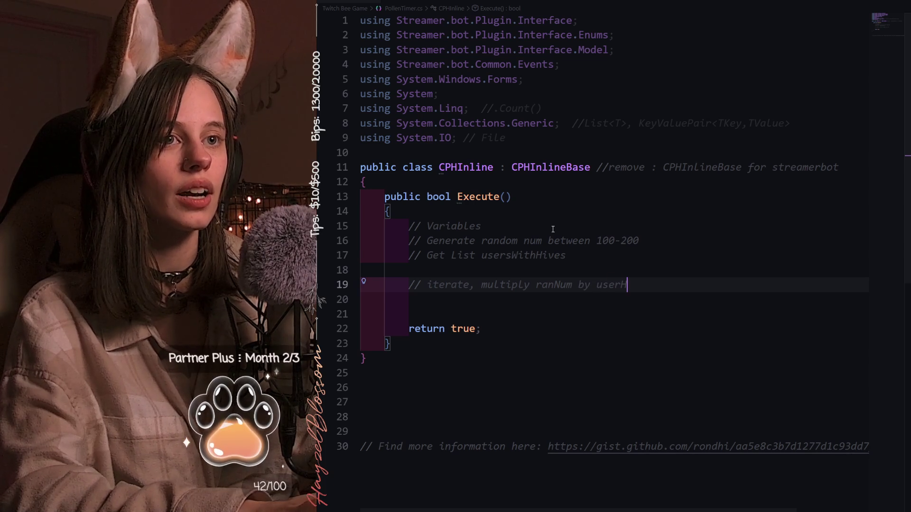
type("ives,")
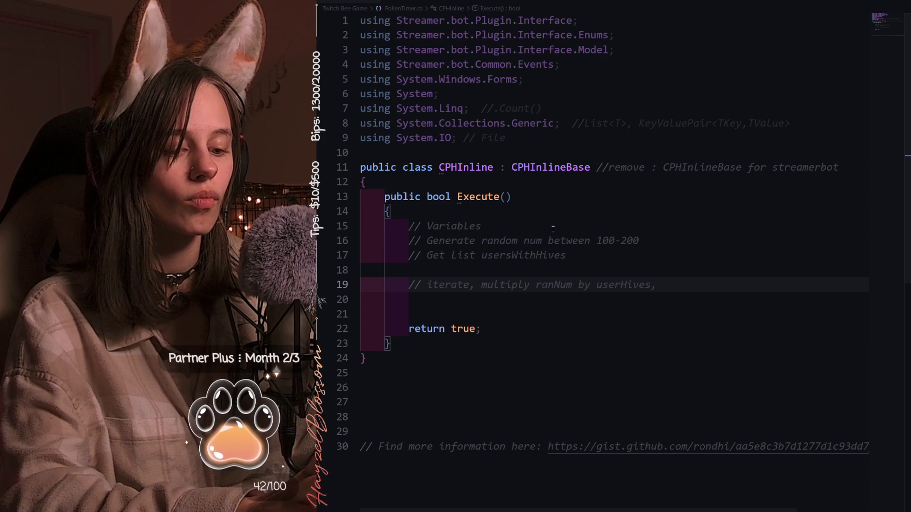
type(" assign")
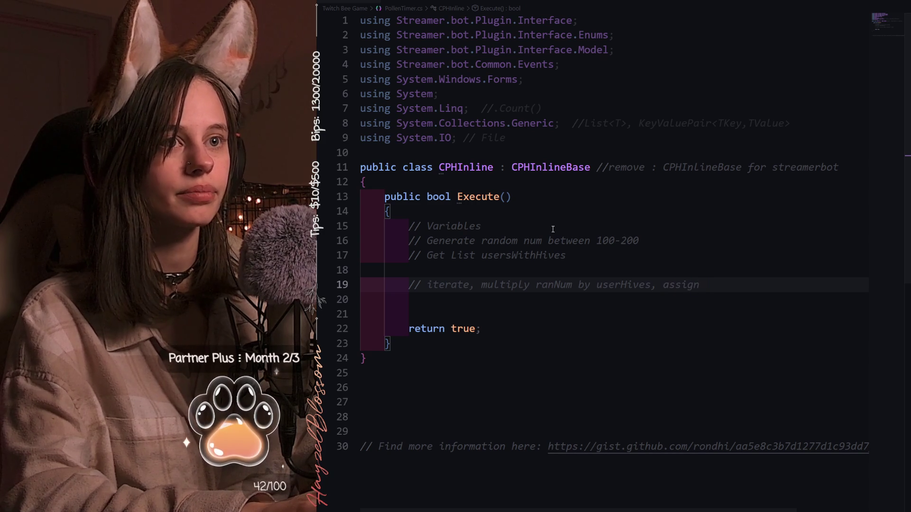
type(" to ")
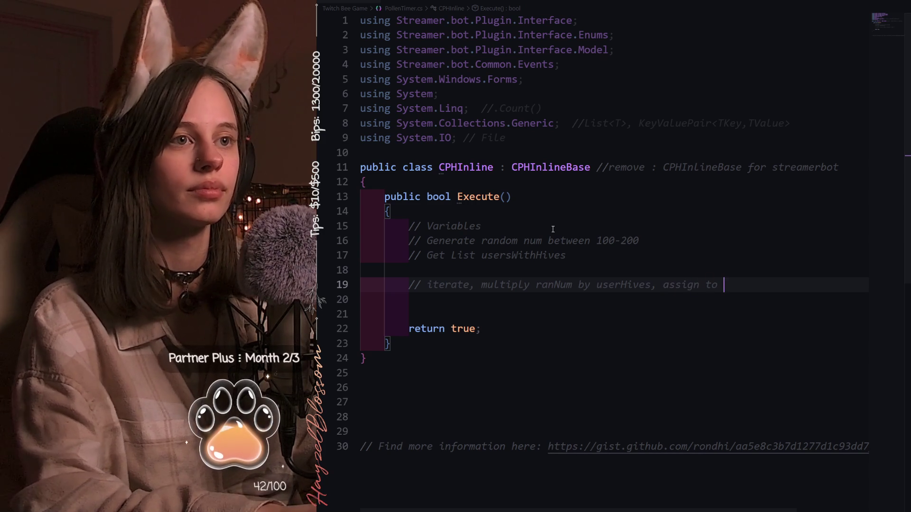
type("userHive")
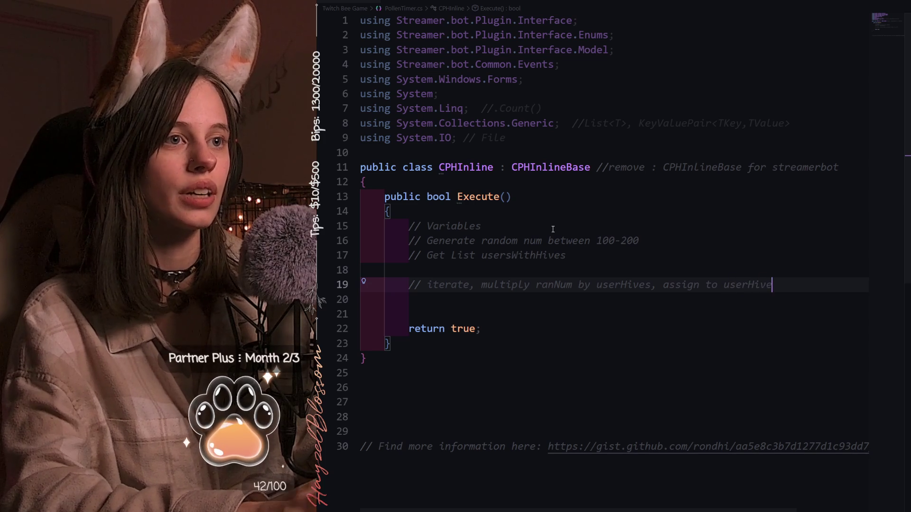
- Extend the iterate comment to multiply ranNum by userHives and reassign it, then add a new comment line
left_click(662, 285)
type("re")
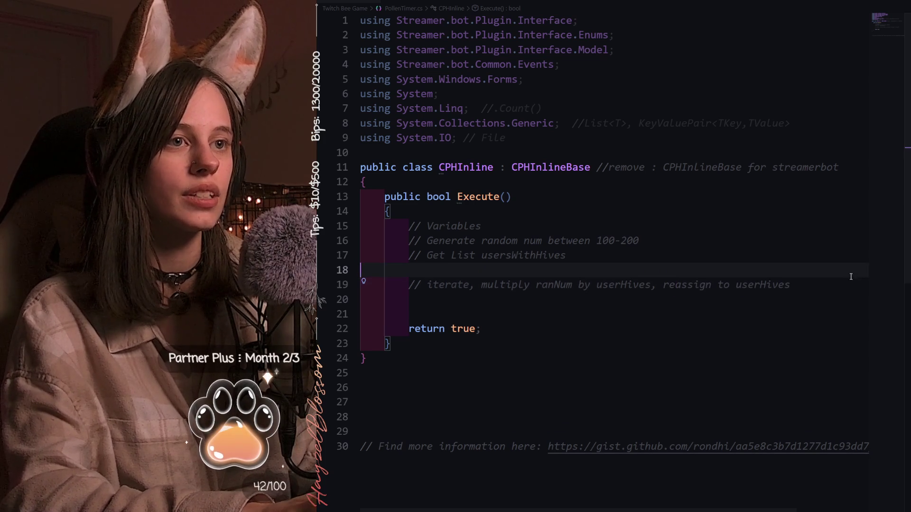
left_click(826, 285)
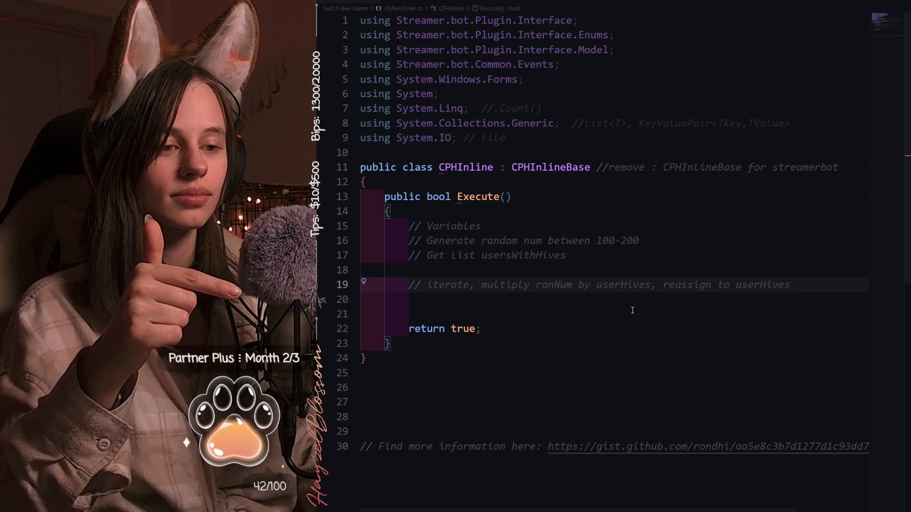
key("Return")
key("Return")
type("//")
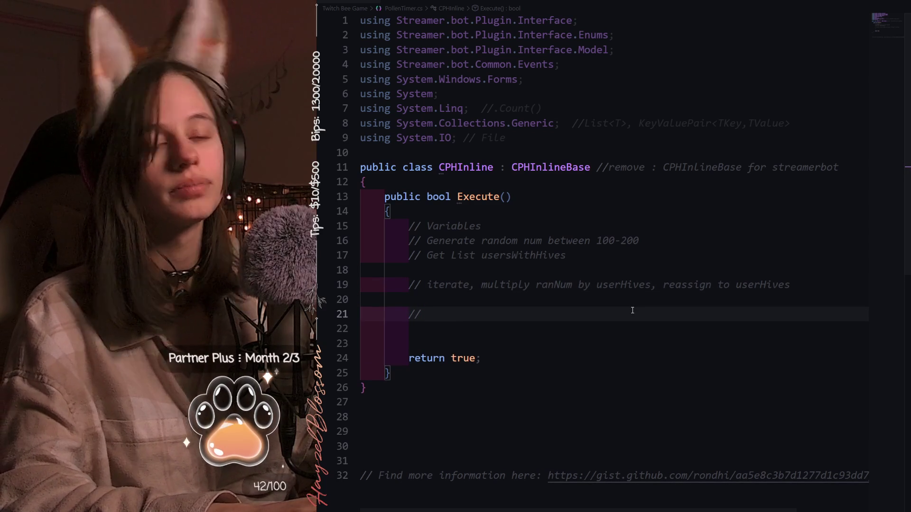
type(" Send chat message: Pollen earned = ranNum")
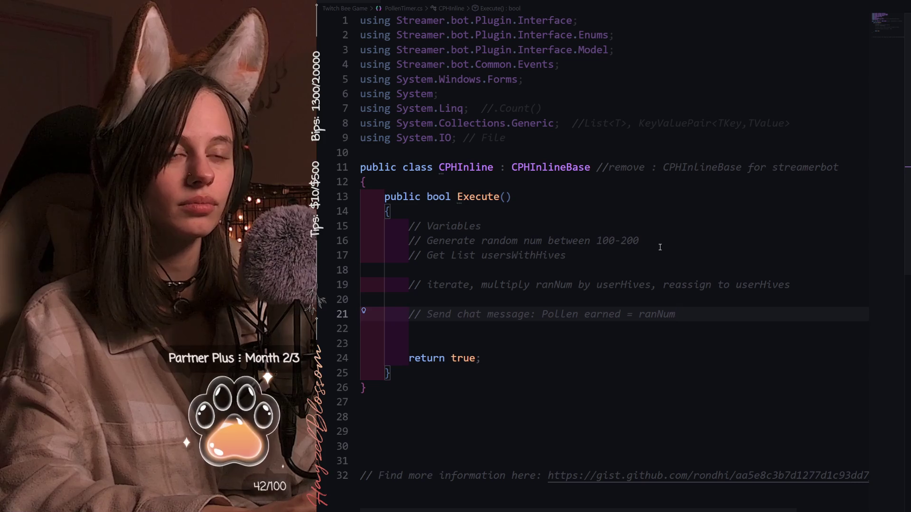
- Begin an empty line under the 'Send chat message: Pollen earned = ranNum' comment
key("Return")
key("Return")
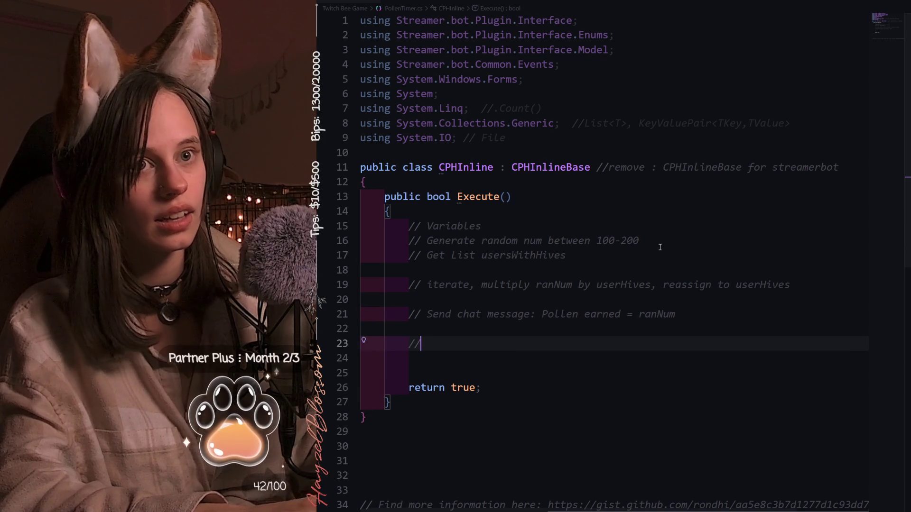
type("// Fo")
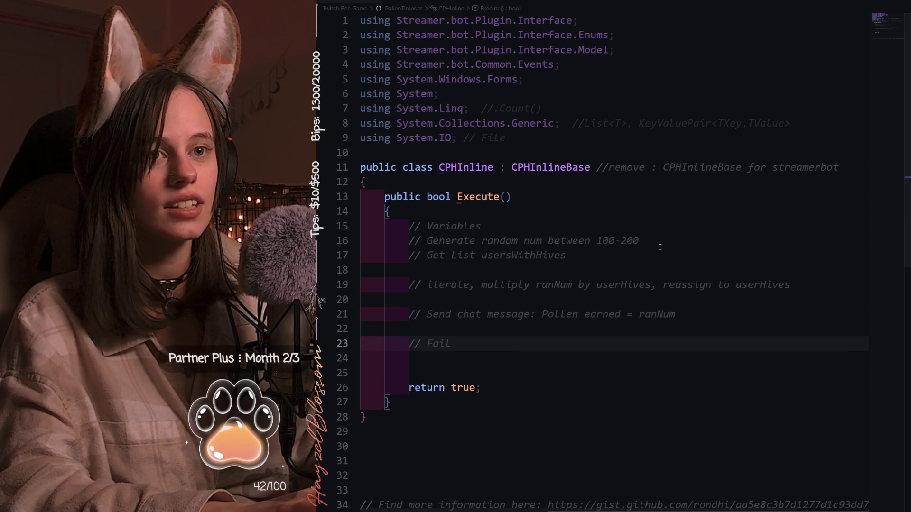
type("Mec")
type("hanic:")
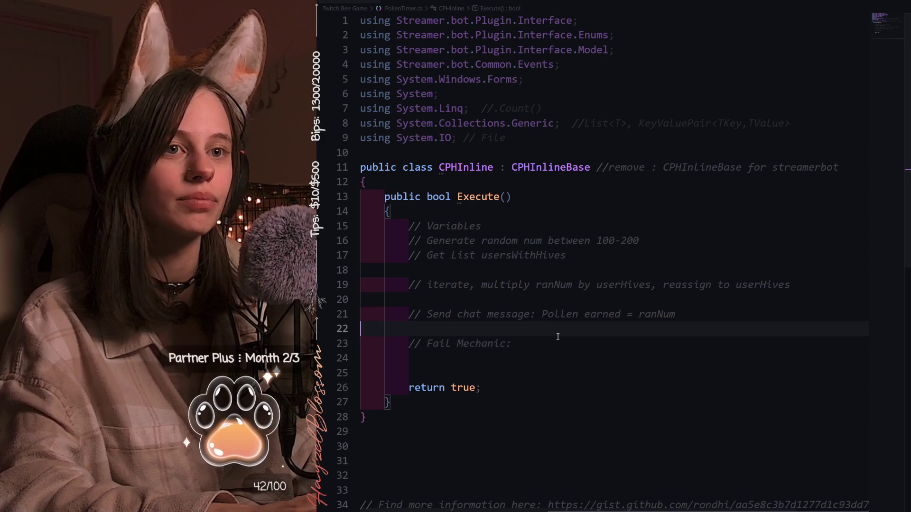
type("Bees skipped leg day, no pollen")
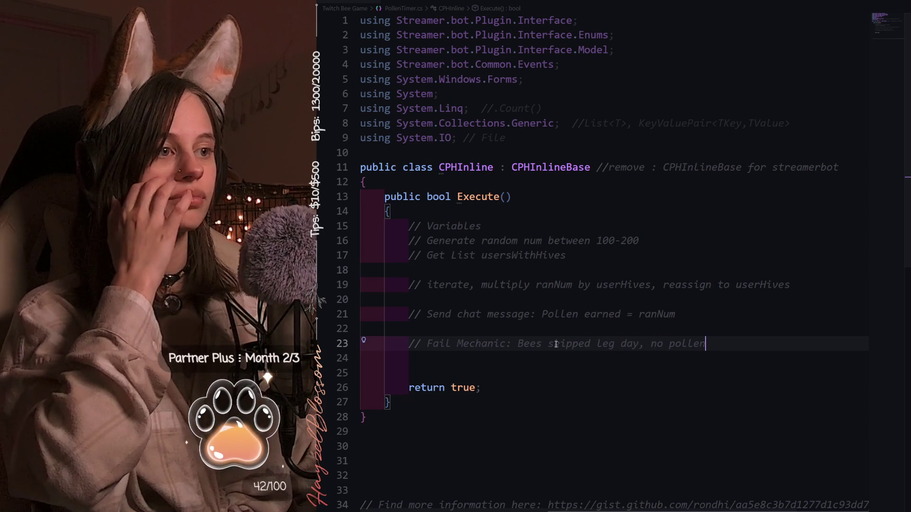
type(" this time")
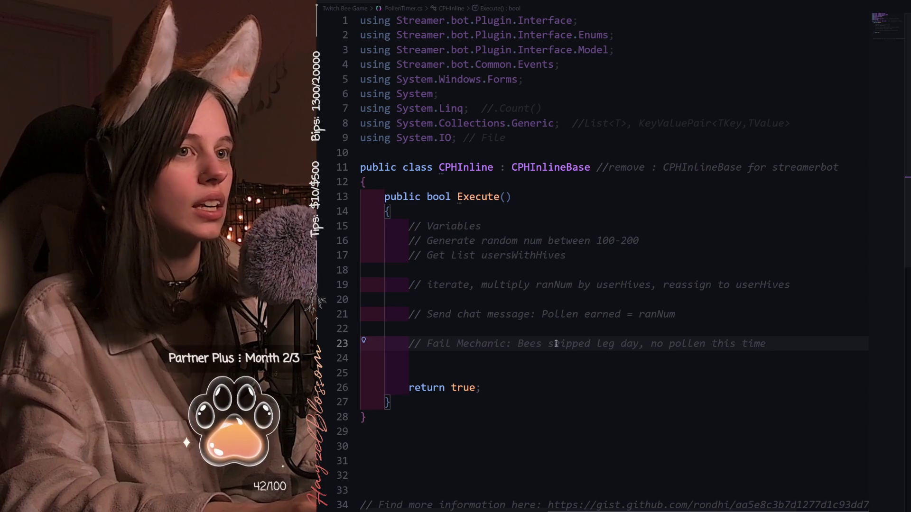
type("()")
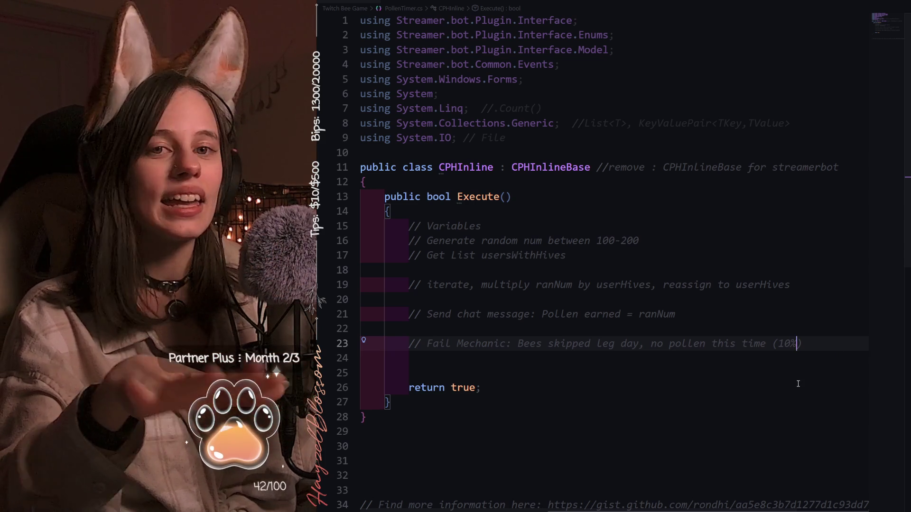
- Finish the 'Fail Mechanic: Bees skipped leg day, no pollen this time (10%)' comment and review the planning comments
left_click(805, 346)
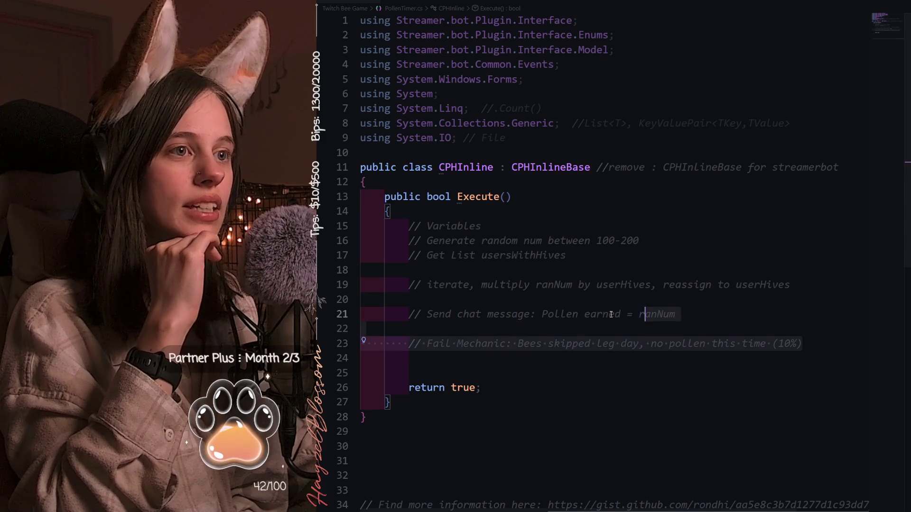
left_click_drag(802, 343, 404, 240)
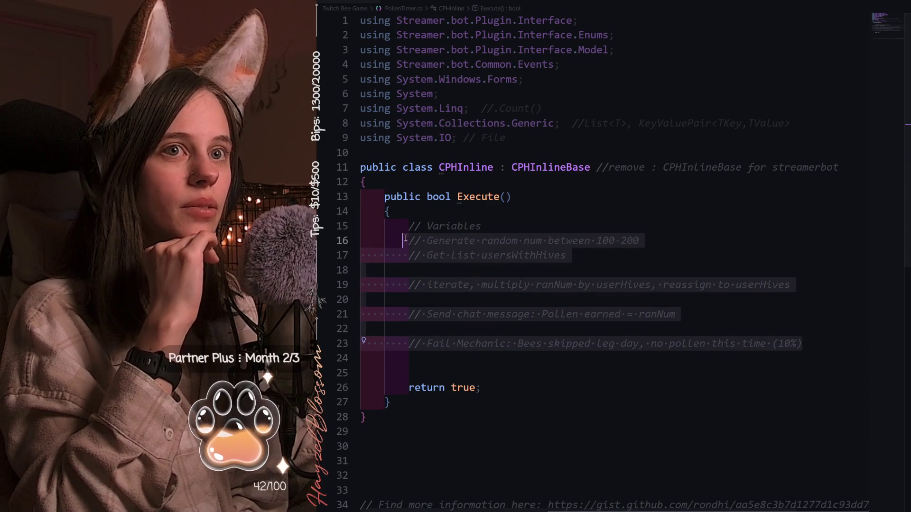
left_click(826, 348)
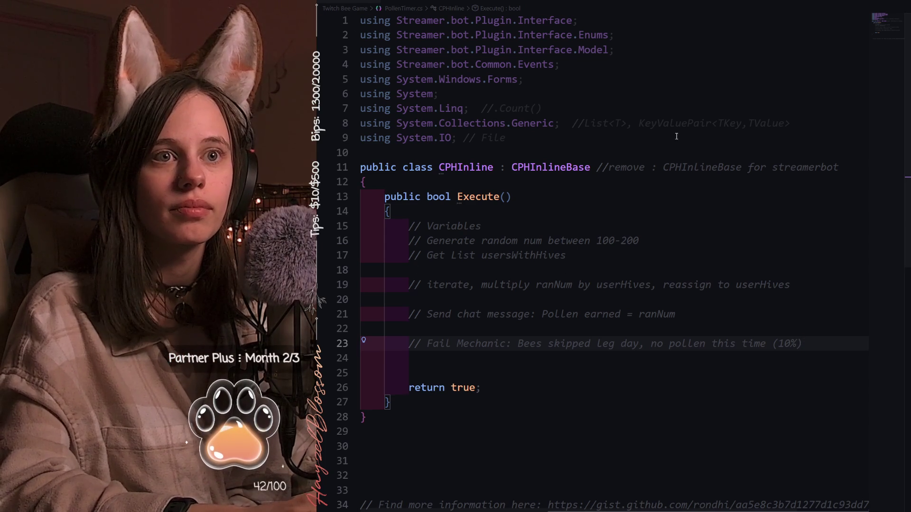
- Reuse the rollNum line from BeeRoll.cs under the random-number comment and unindent it
left_click(626, 179)
key("ctrl+b")
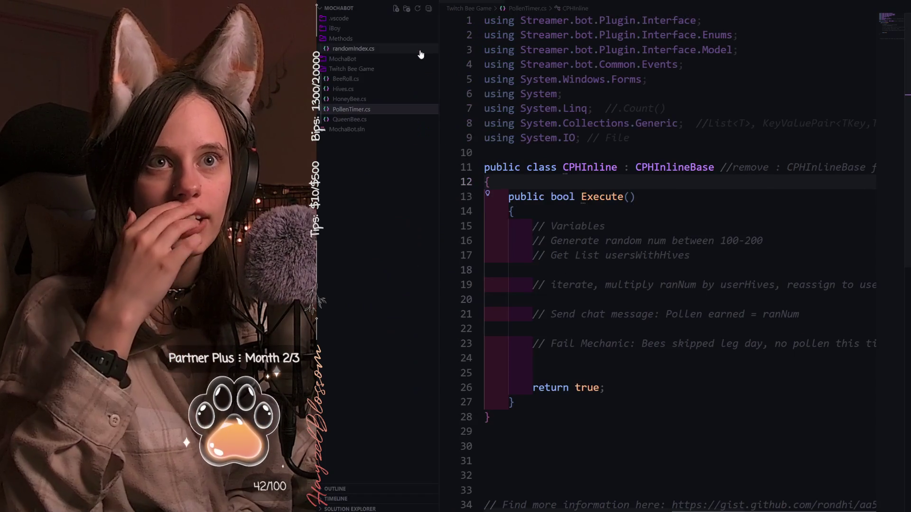
left_click(377, 79)
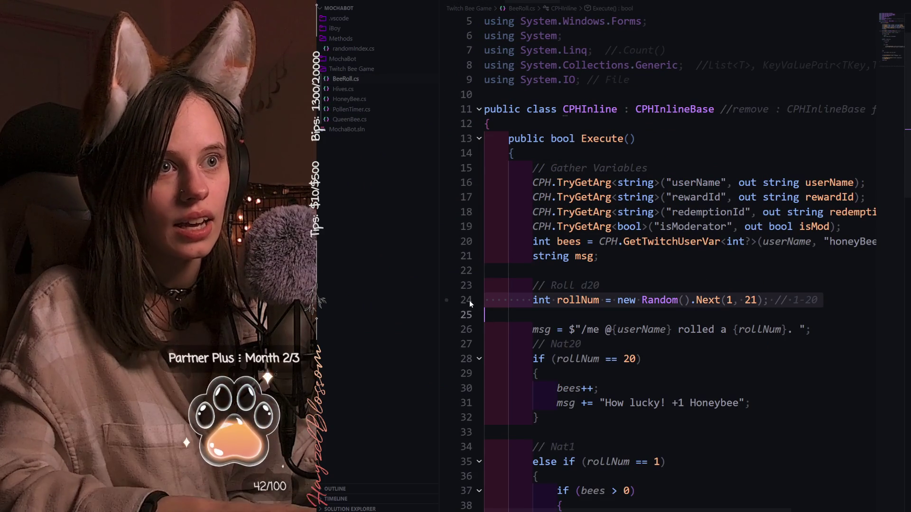
key("ctrl+Tab")
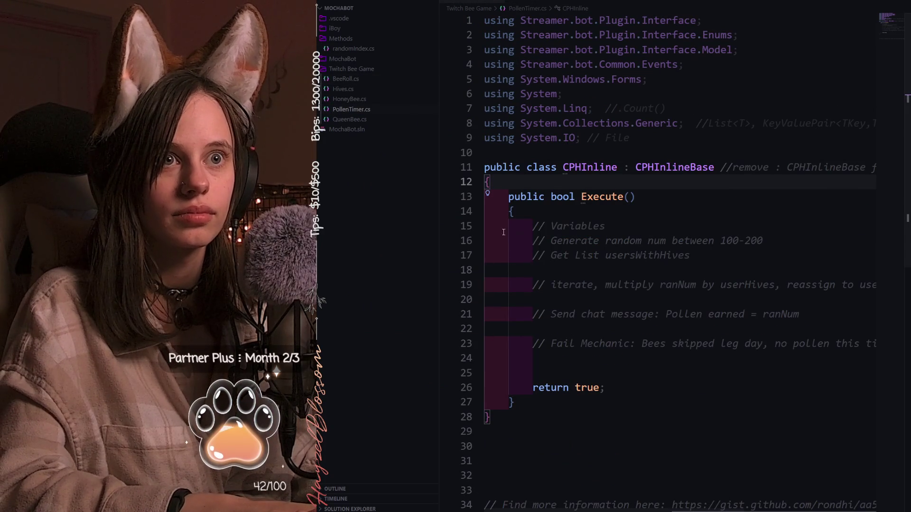
left_click(762, 242)
key("Return")
key("ctrl+v")
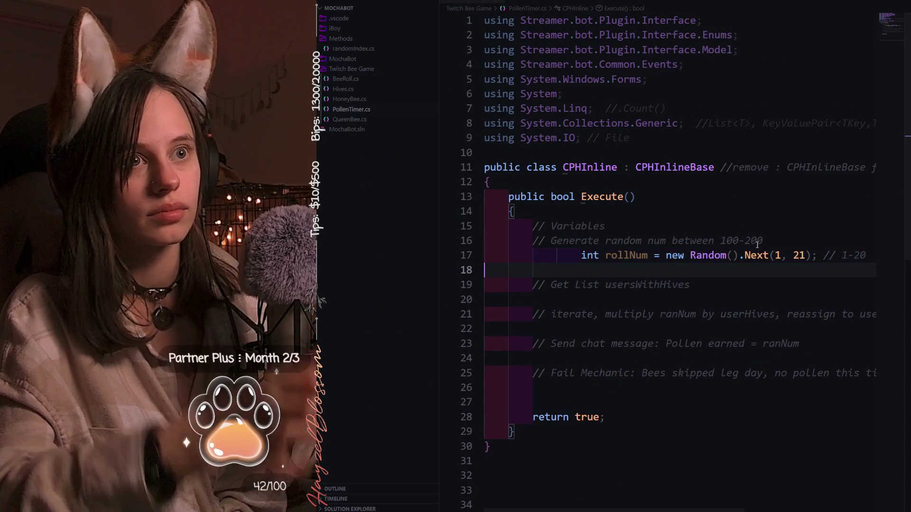
left_click(583, 255)
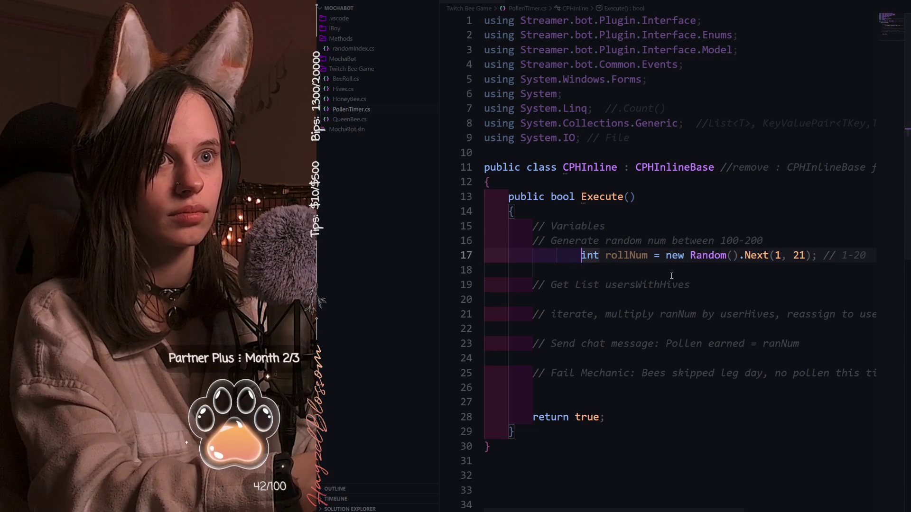
key("BackSpace")
key("BackSpace")
key("ctrl+b")
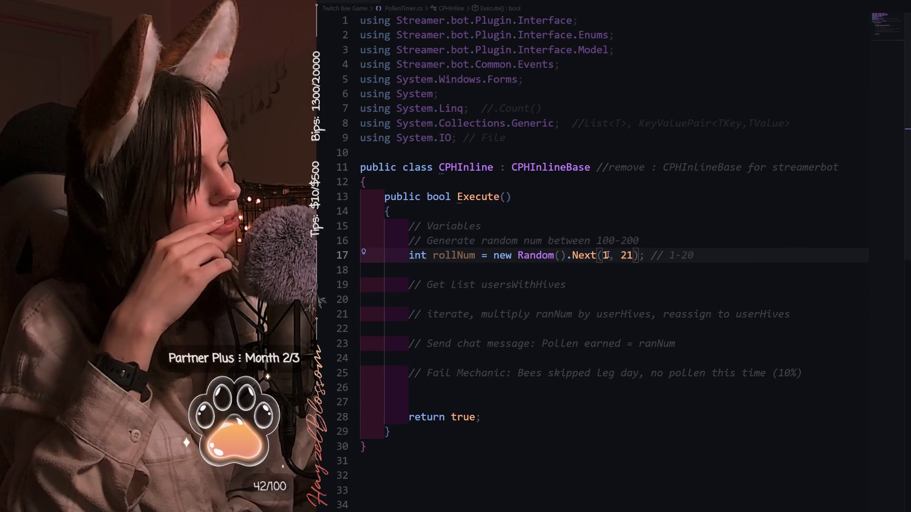
type("00")
- Change it to int ranNum = new Random().Next(100, 201) with a // 100-200 comment
key("BackSpace")
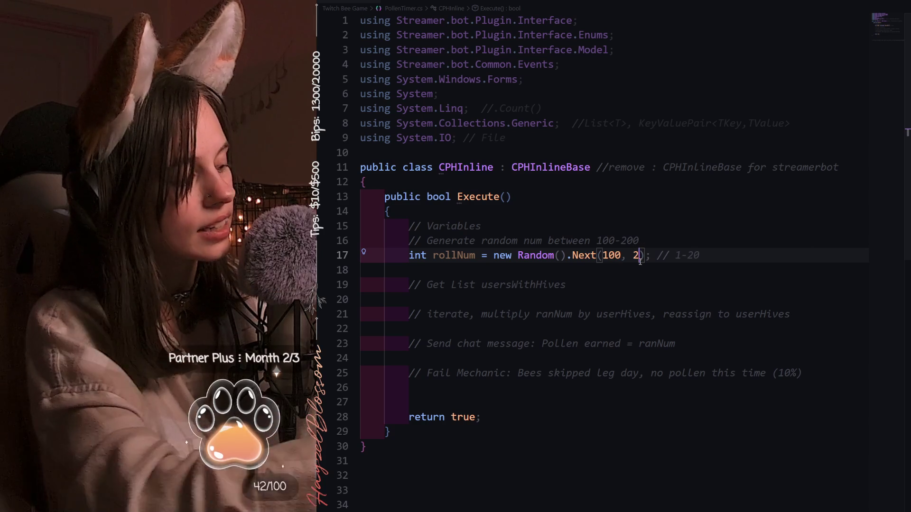
type("01")
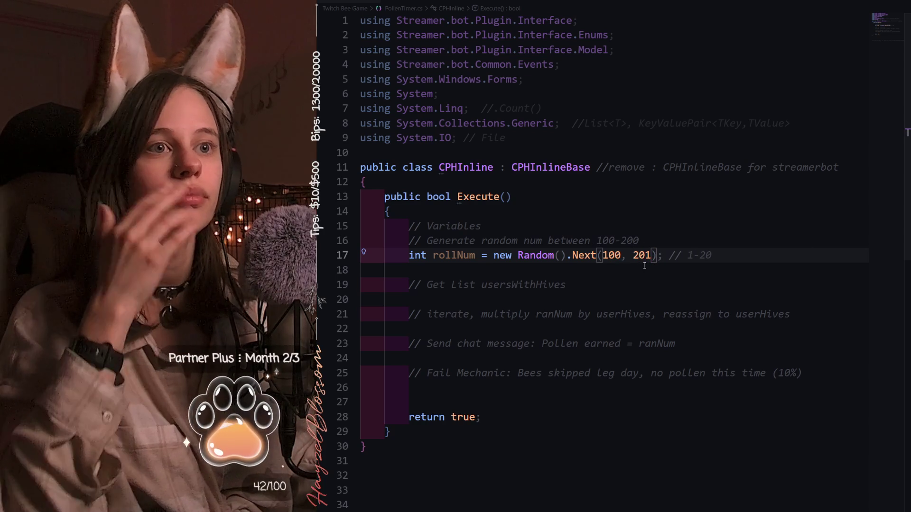
key("Left")
key("Left")
key("Left")
left_click(456, 255)
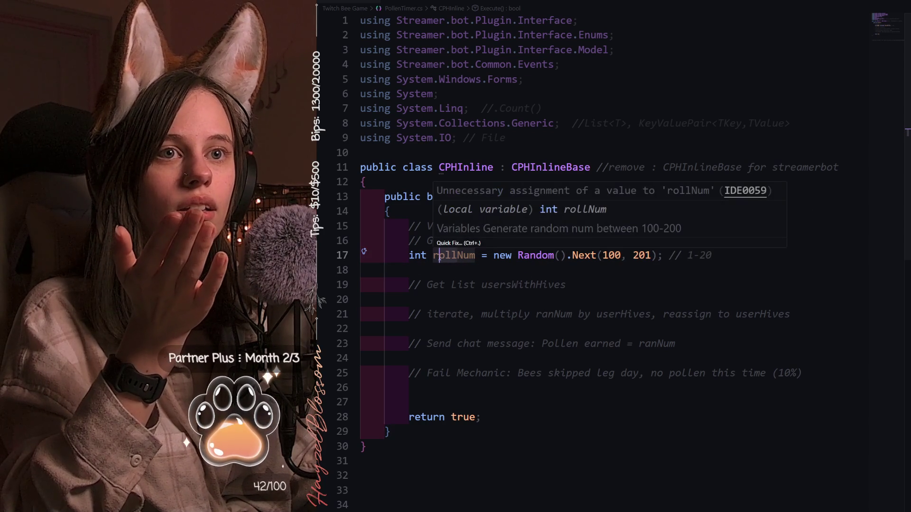
key("BackSpace")
key("BackSpace")
key("BackSpace")
type("ran")
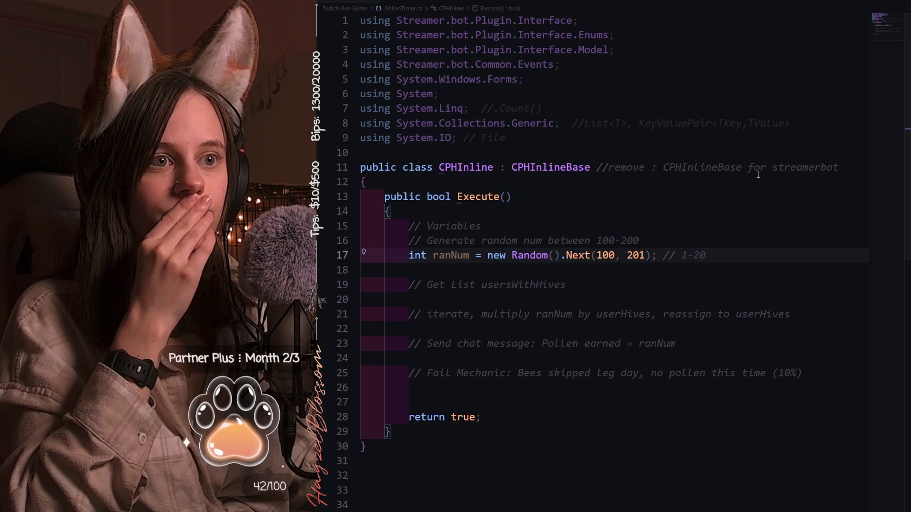
left_click(719, 254)
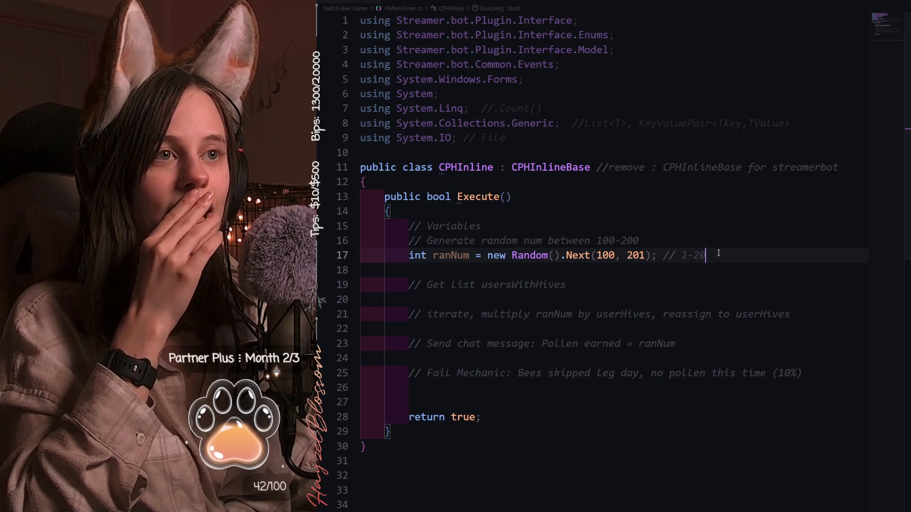
left_click(687, 255)
type("00")
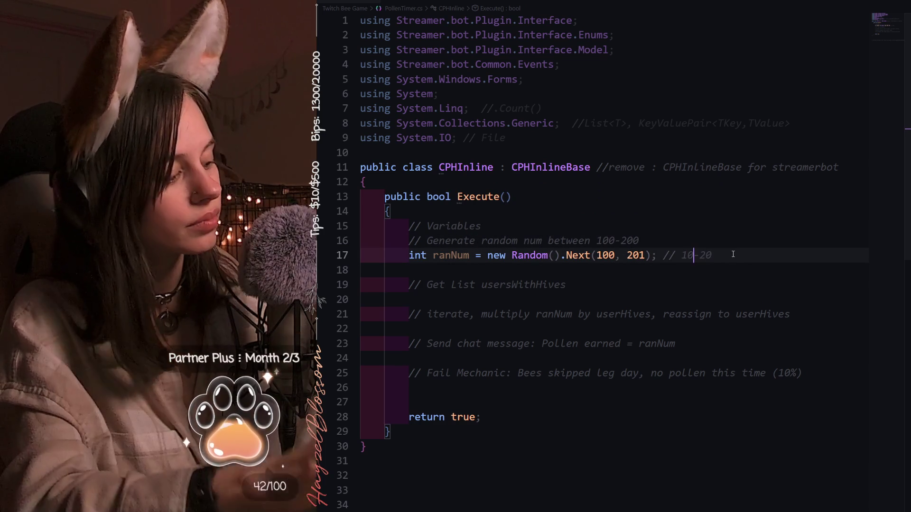
key("Down")
key("Down")
left_click(733, 254)
key("Left")
key("Left")
key("Left")
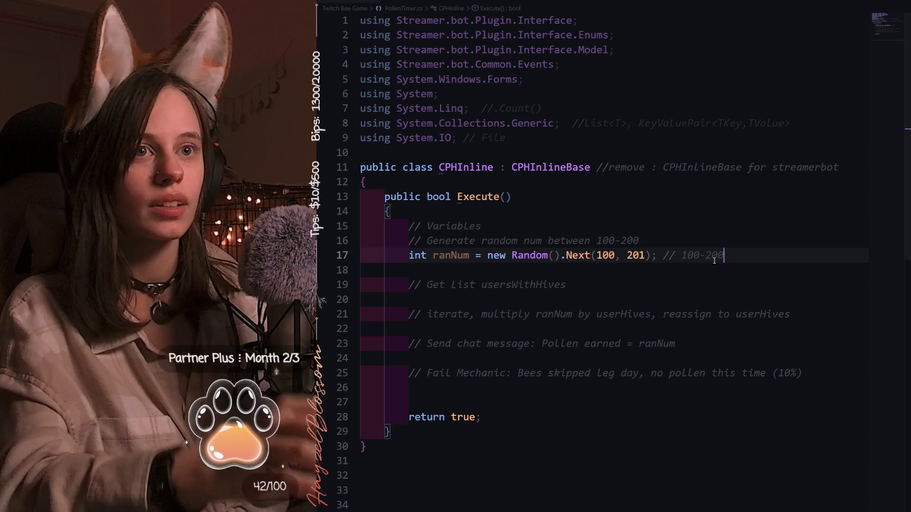
- Rename the random variable to pNum and note pollen in its comment and the iterate comment
left_click(541, 240)
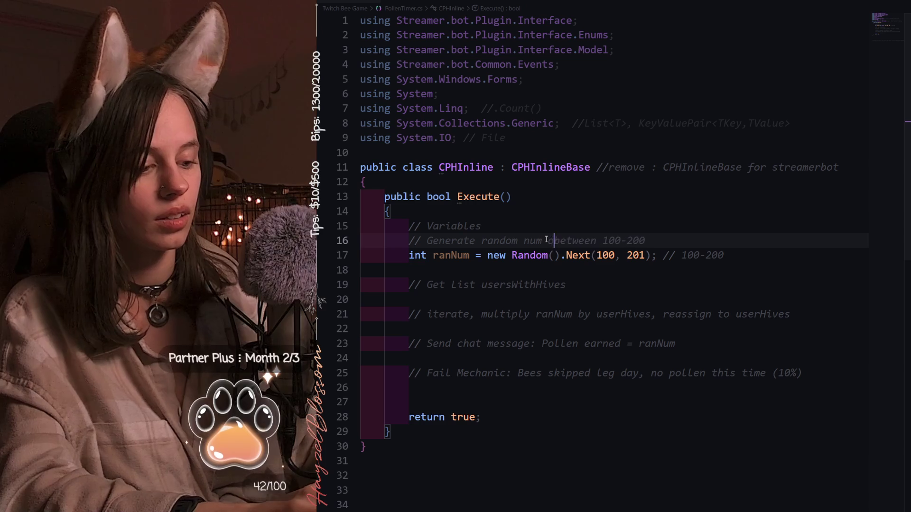
type("of pollen")
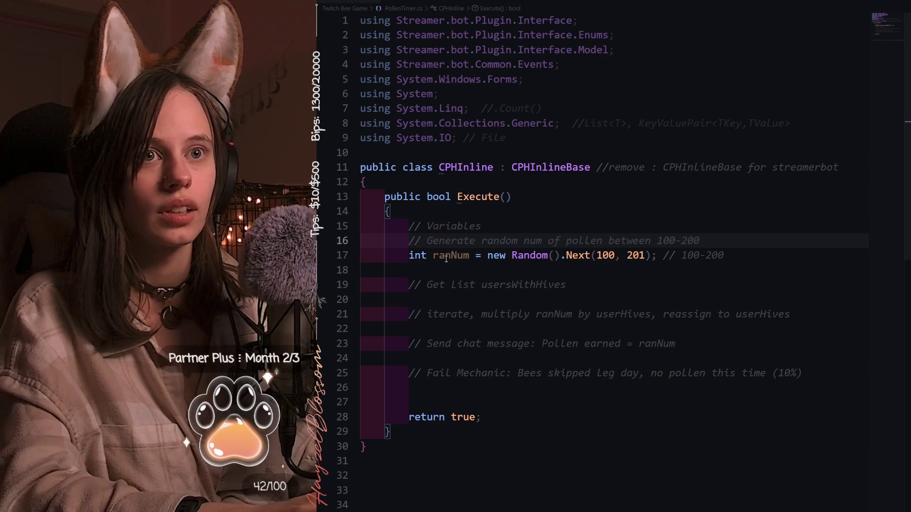
double_click(451, 256)
type("pollen")
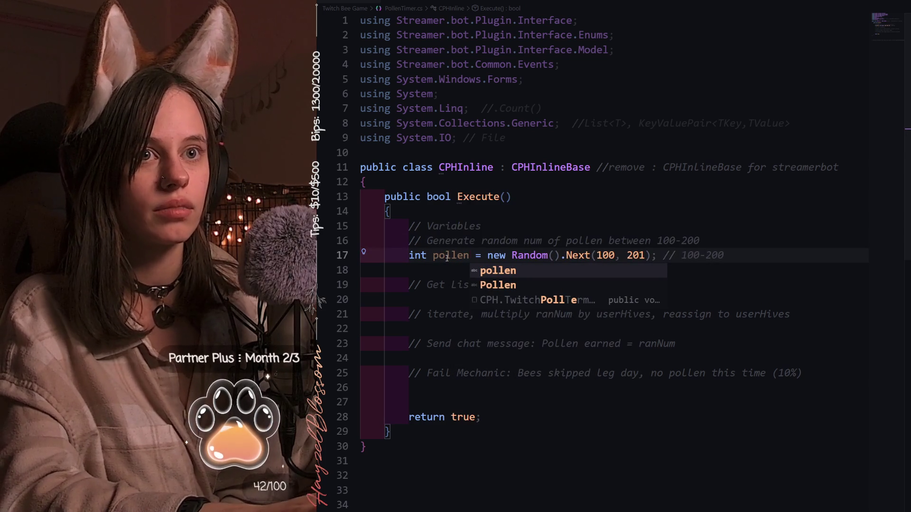
left_click(771, 254)
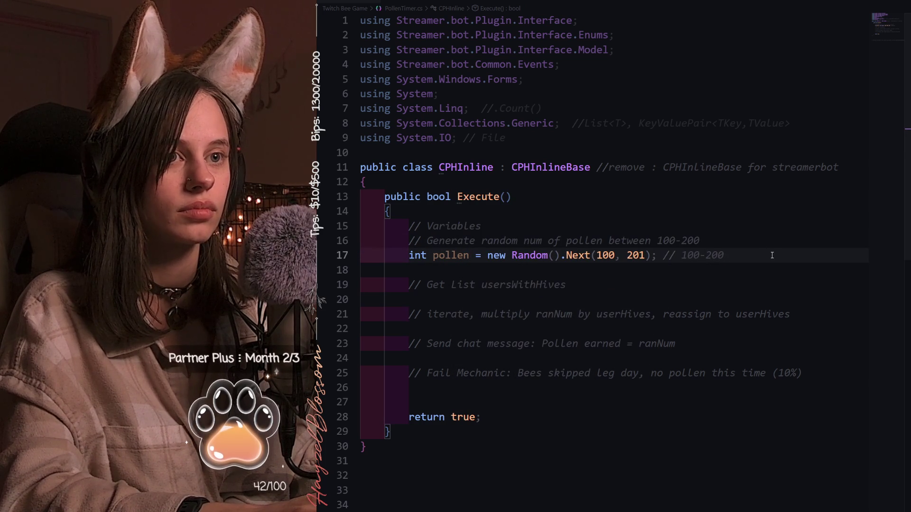
left_click(791, 314)
key("BackSpace")
key("BackSpace")
key("BackSpace")
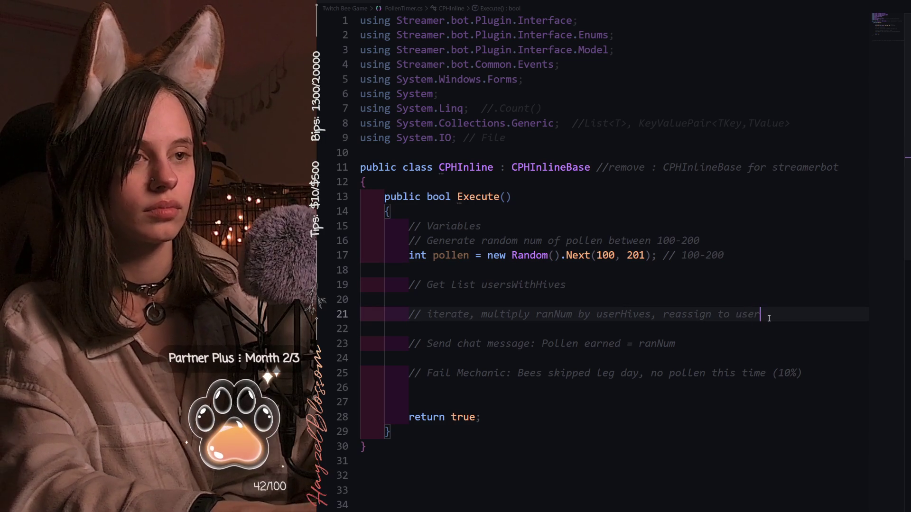
type("Pollen")
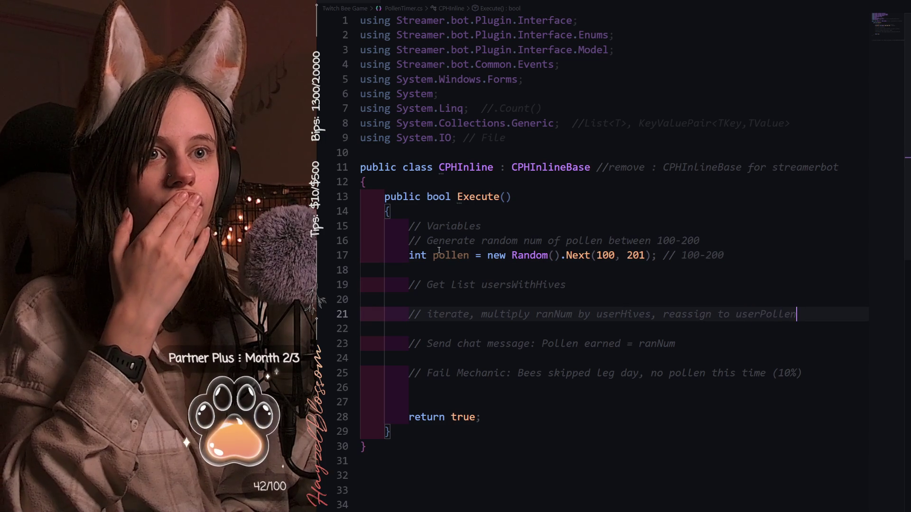
left_click(430, 255)
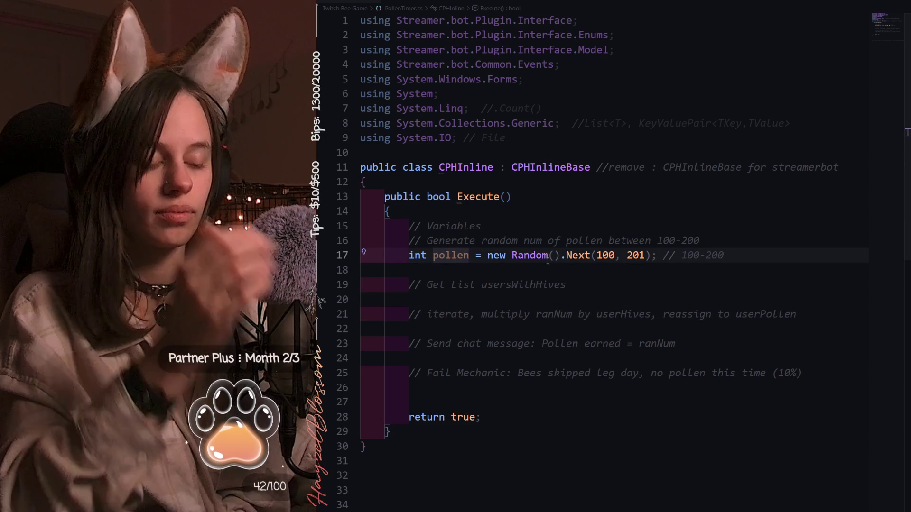
key("BackSpace")
key("BackSpace")
key("BackSpace")
key("BackSpace")
key("BackSpace")
type("Num")
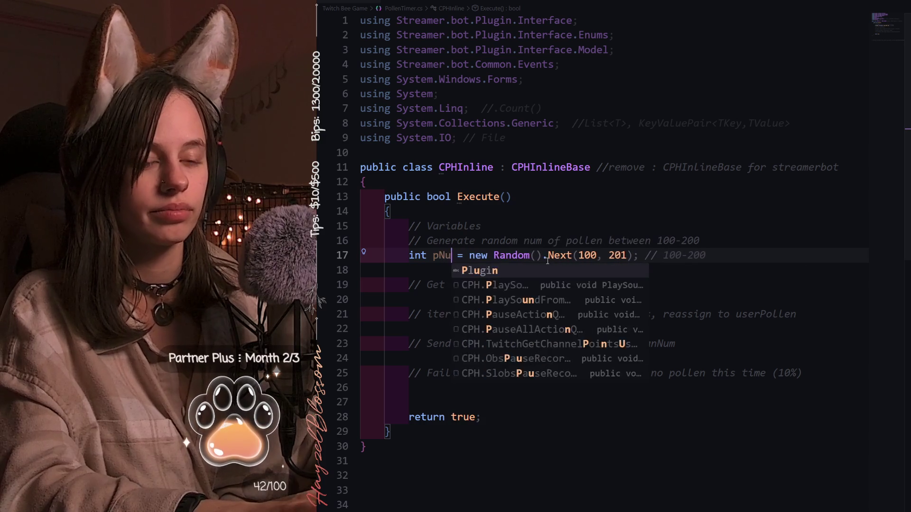
- Undo a stray extra line and start a '//' comment under the fail-mechanic note
left_click(561, 314)
left_click(712, 255)
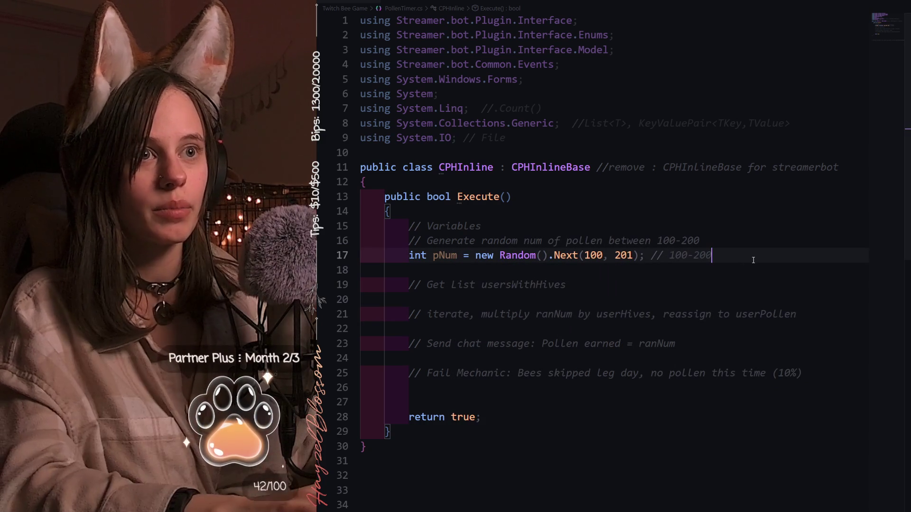
key("Return")
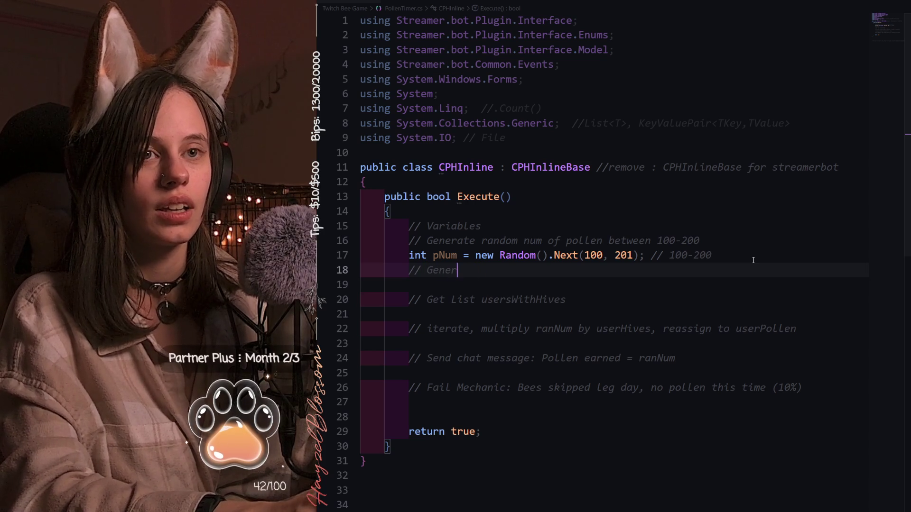
key("BackSpace")
key("BackSpace")
key("BackSpace")
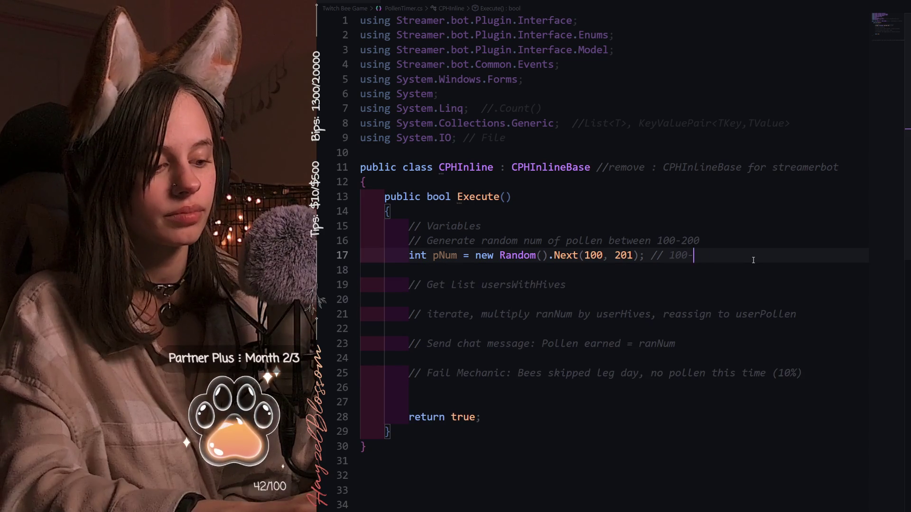
type("200")
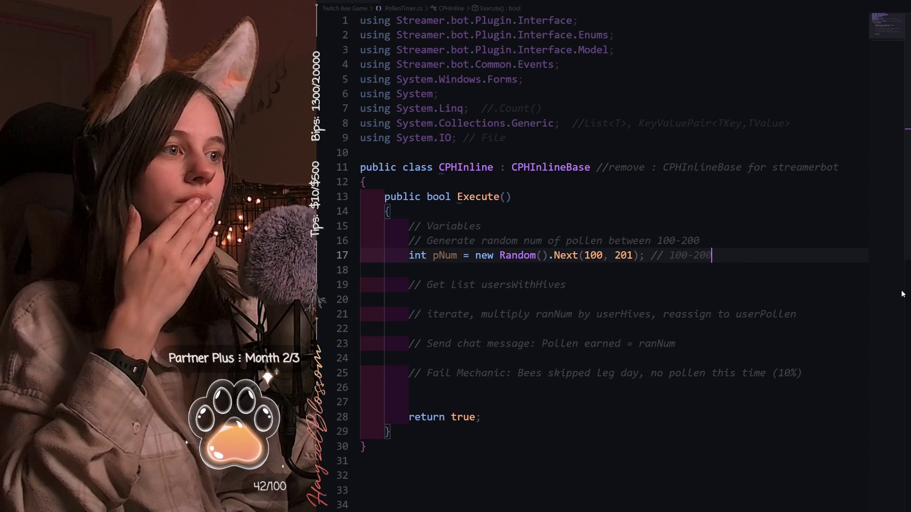
left_click(457, 386)
type("//")
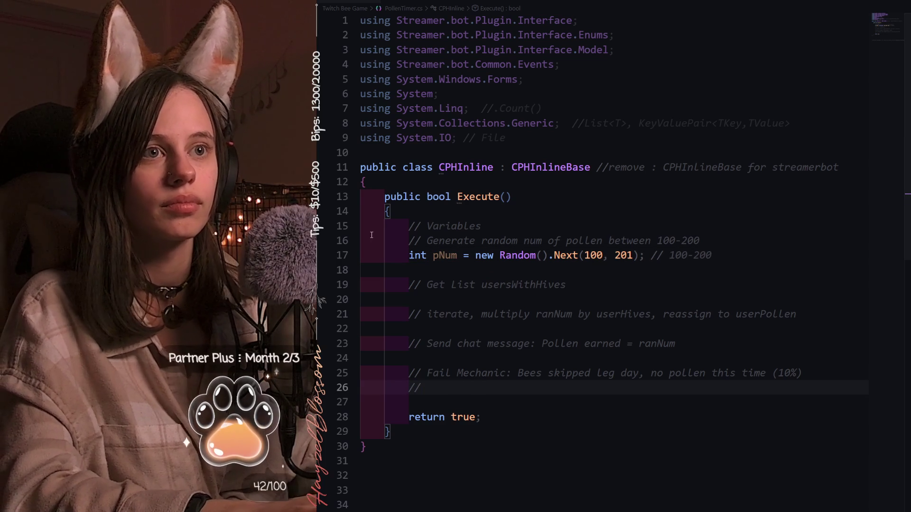
- Write a fail-chance comment, declare bool isFail and int failNum, and begin an if ()
double_click(459, 240)
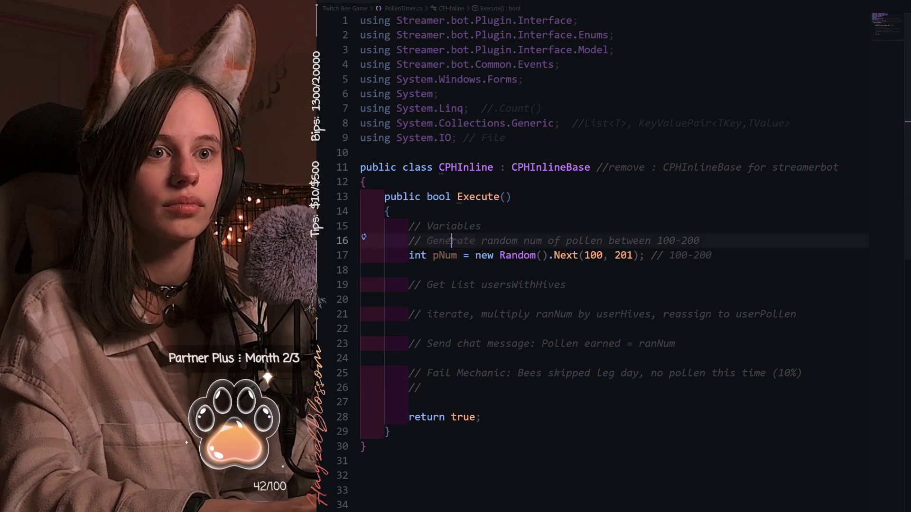
left_click(466, 392)
type("Generate random num fo")
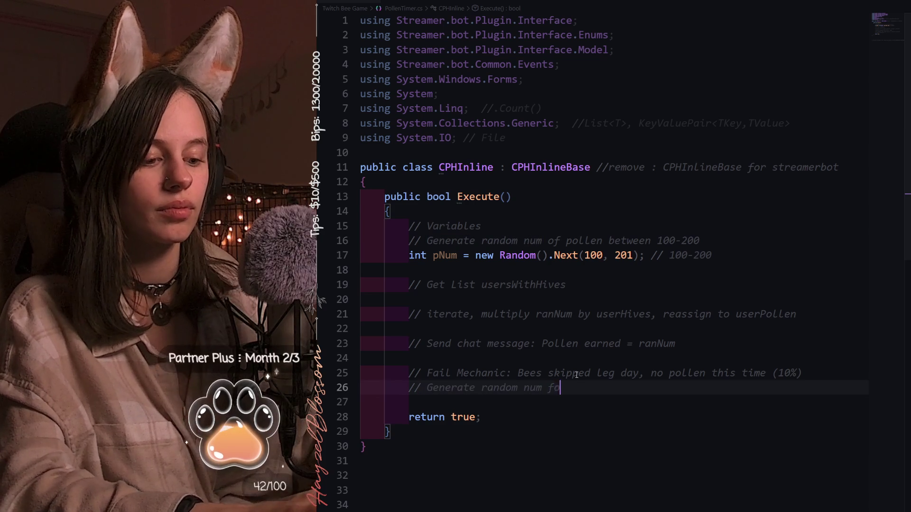
type("r ")
type("fail chance")
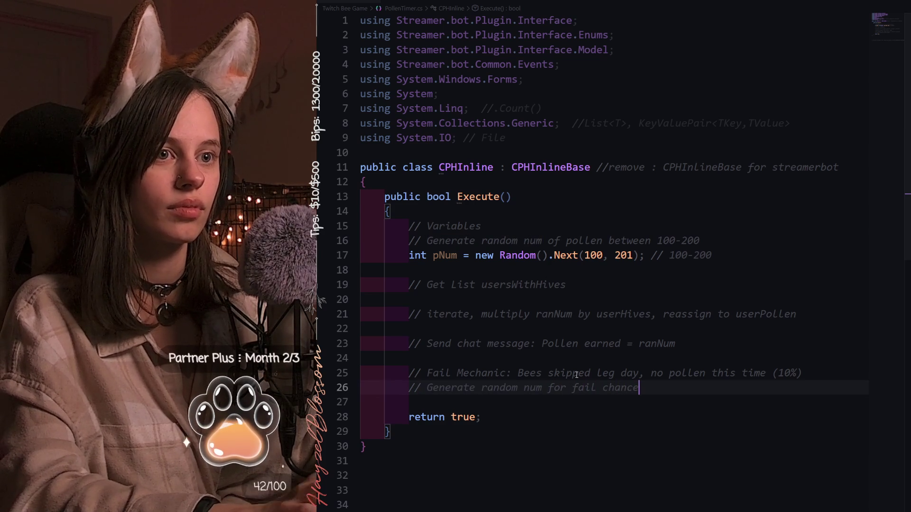
key("Return")
type("in")
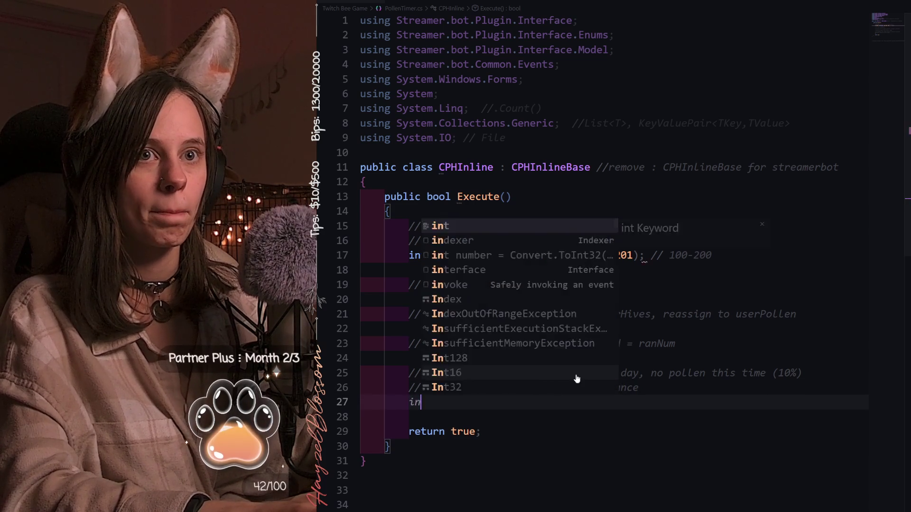
type("t i")
key("BackSpace")
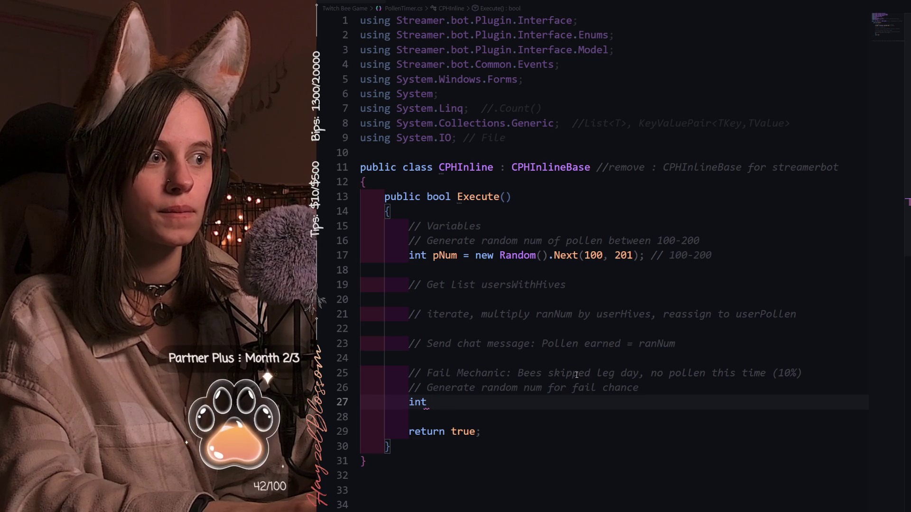
key("BackSpace")
type("bo")
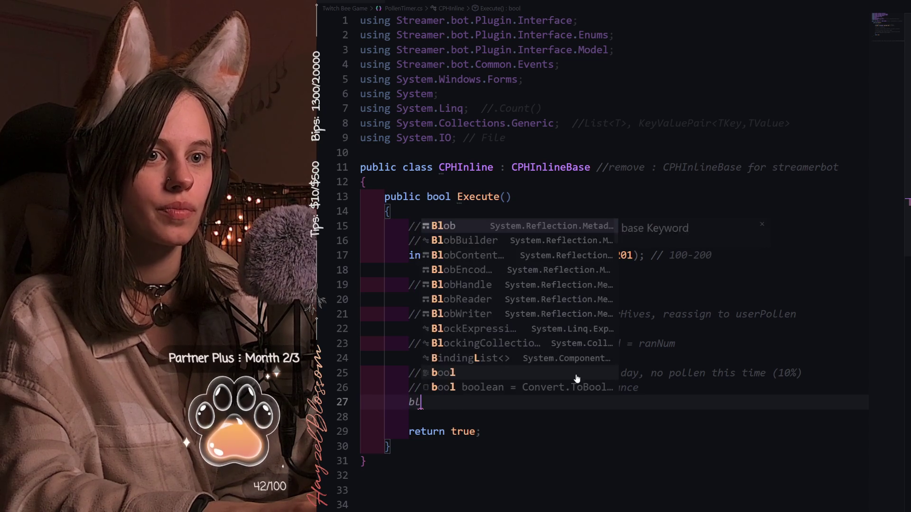
type("ll")
key("BackSpace")
key("BackSpace")
type("ol isFail =")
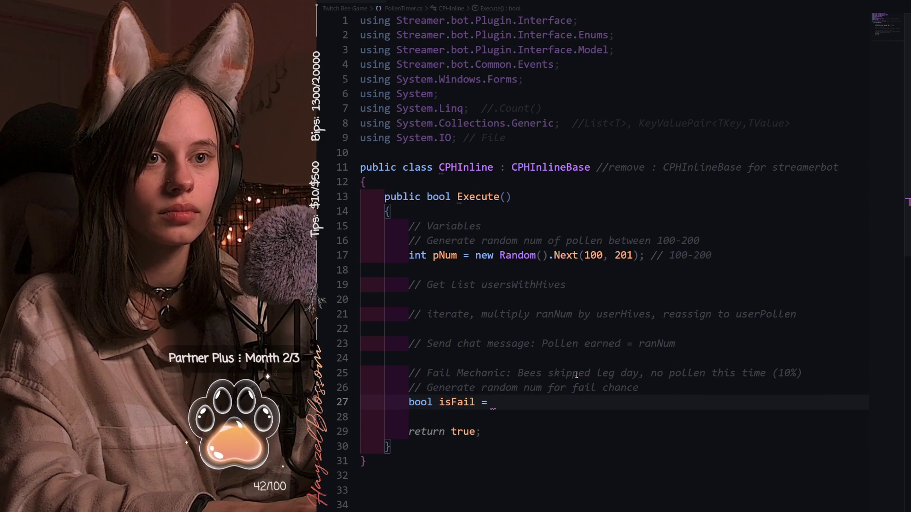
key("BackSpace")
key("BackSpace")
key("BackSpace")
type(";")
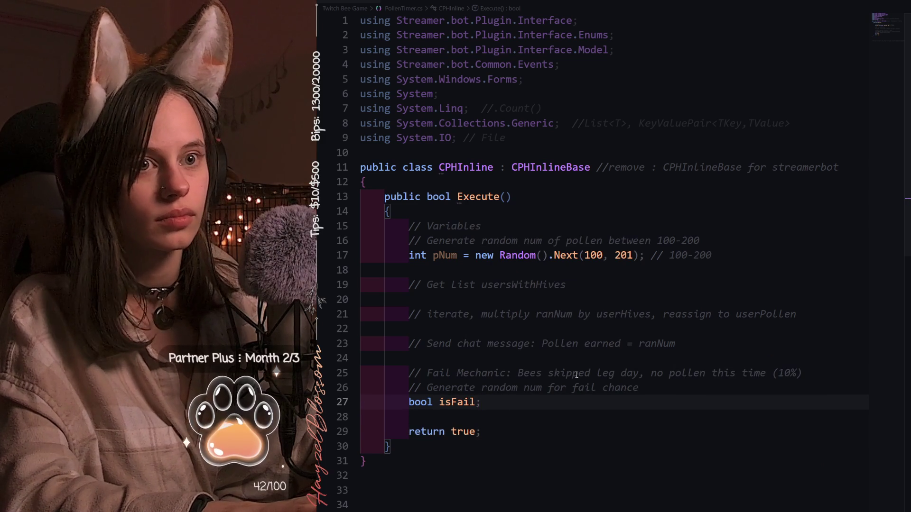
key("Return")
type("if (")
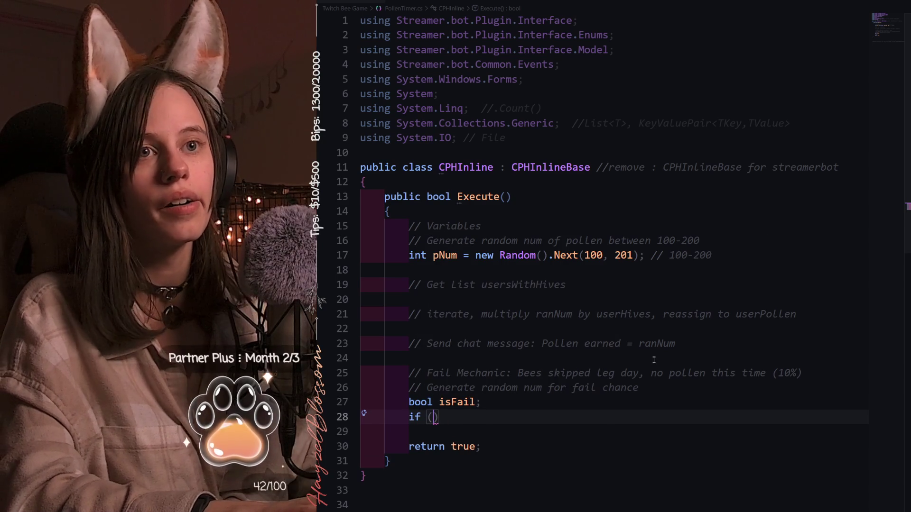
left_click(520, 397)
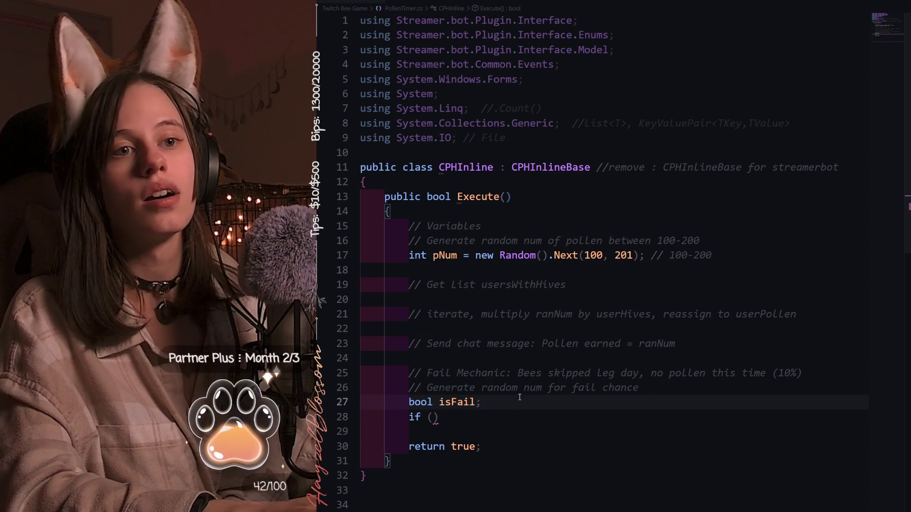
key("Return")
type("int ")
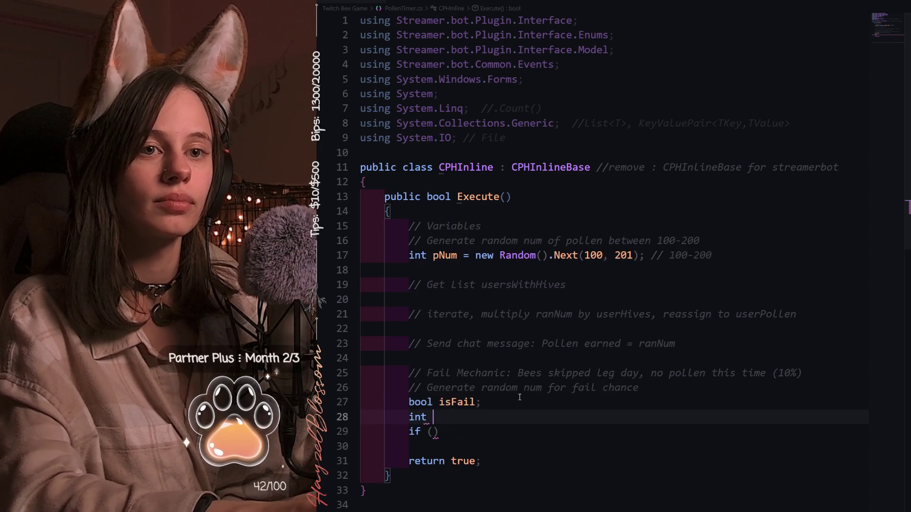
type("failC")
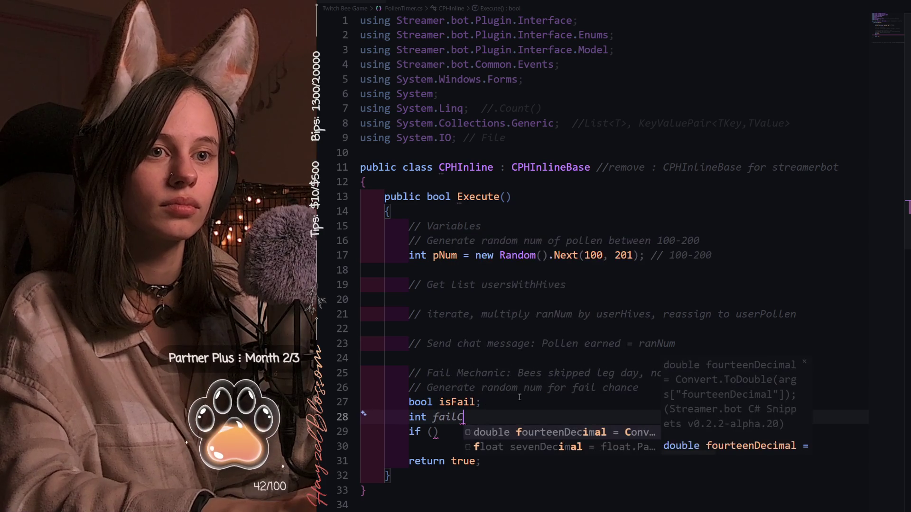
key("BackSpace")
type("Num")
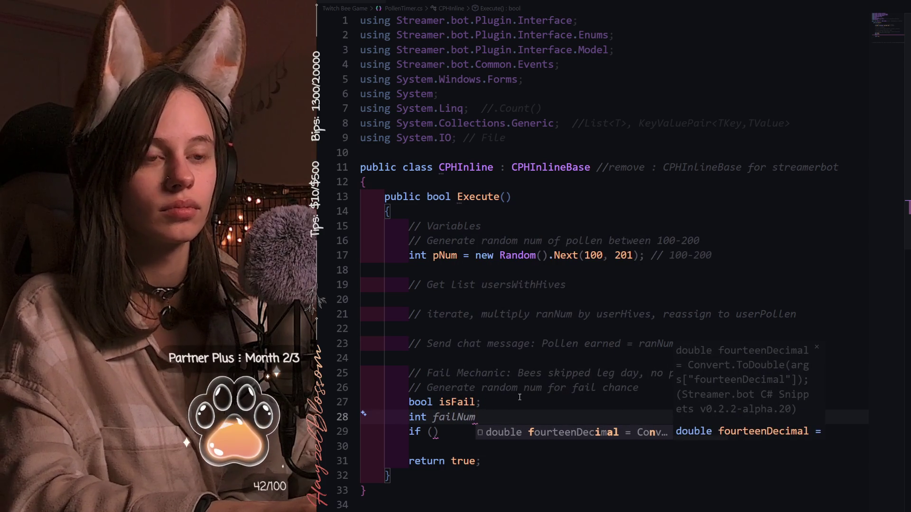
type(";")
left_click(434, 432)
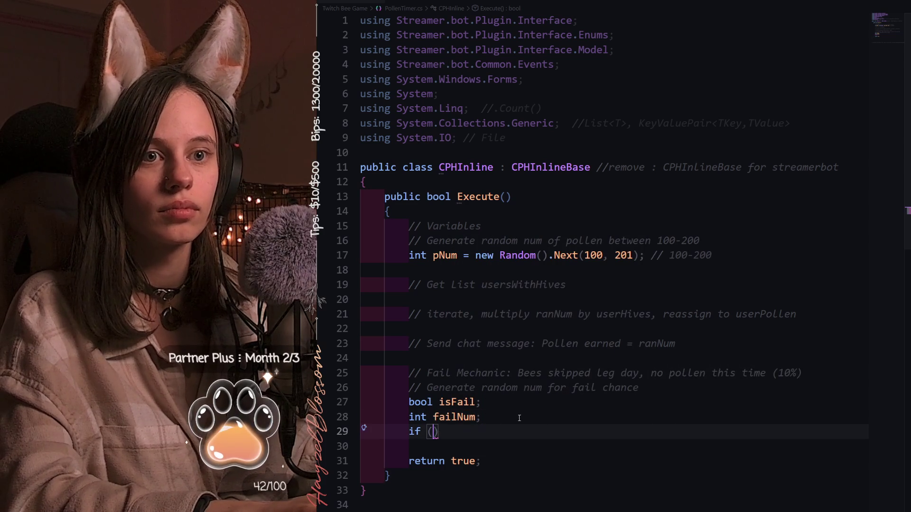
left_click(486, 418)
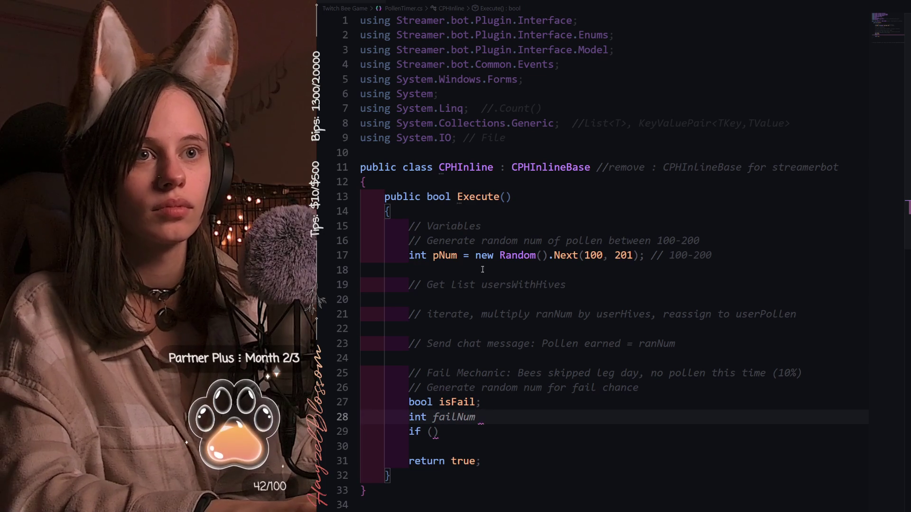
- Set failNum to new Random().Next(1, 101) with a // 1-100 comment
left_click_drag(475, 255, 634, 255)
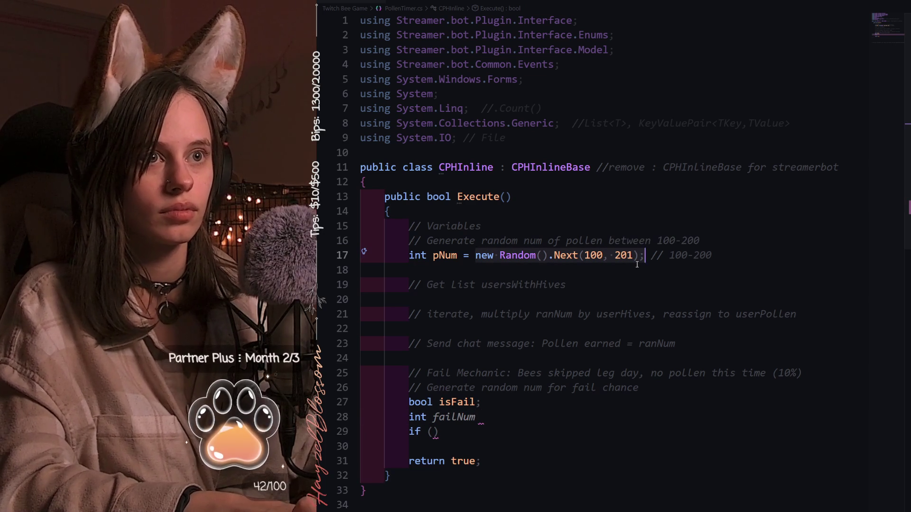
left_click(488, 419)
type("new Random().Next(100, 201);")
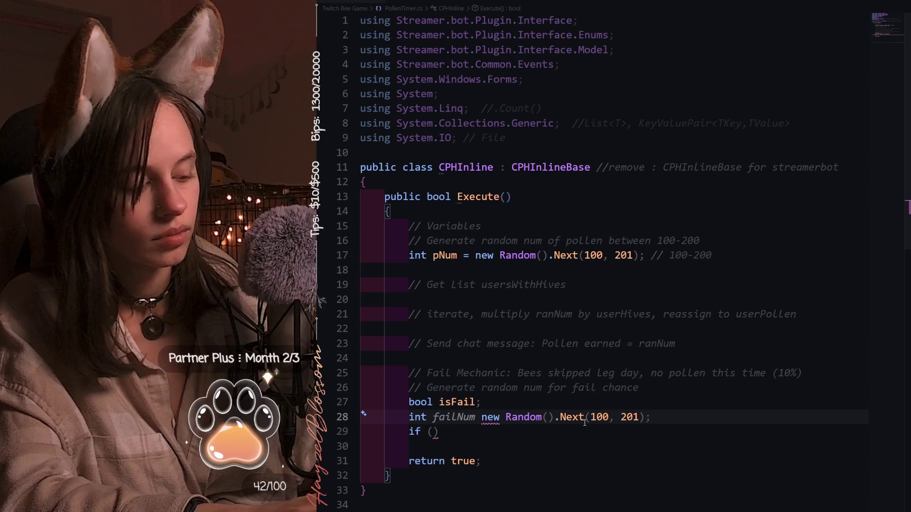
key("BackSpace")
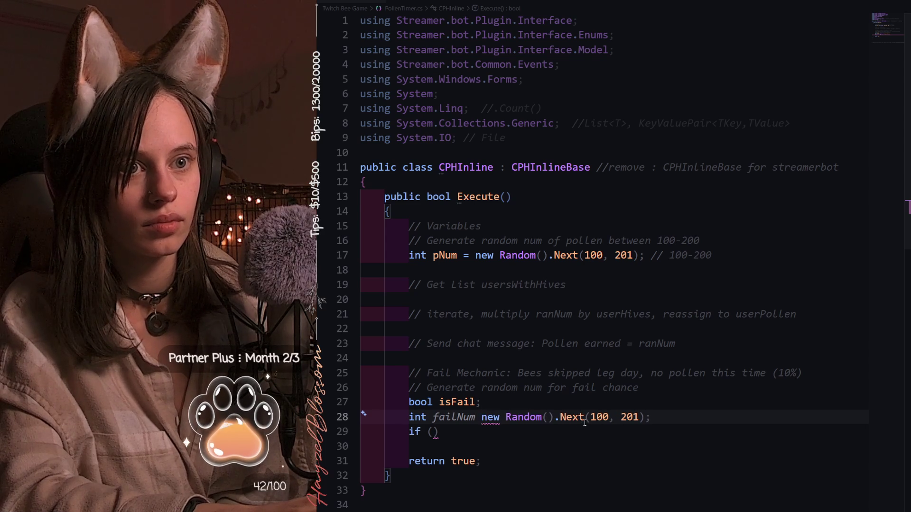
type("=")
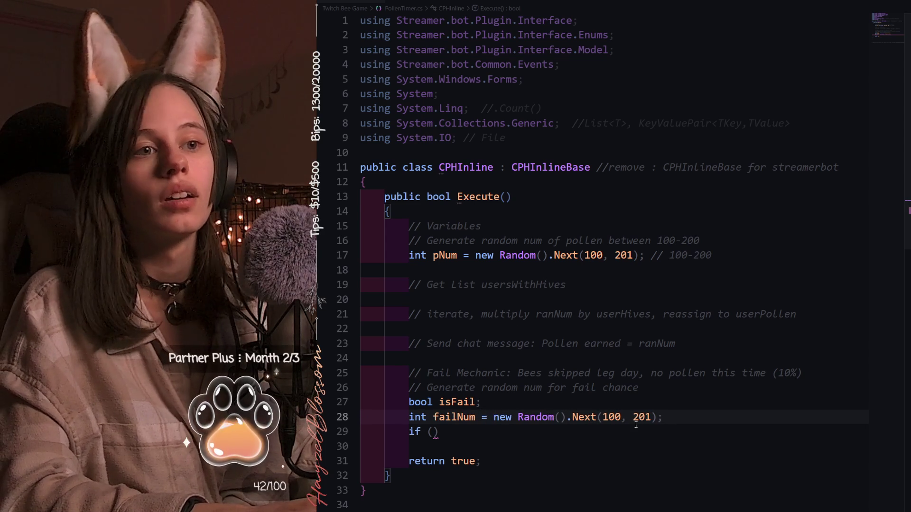
left_click(622, 417)
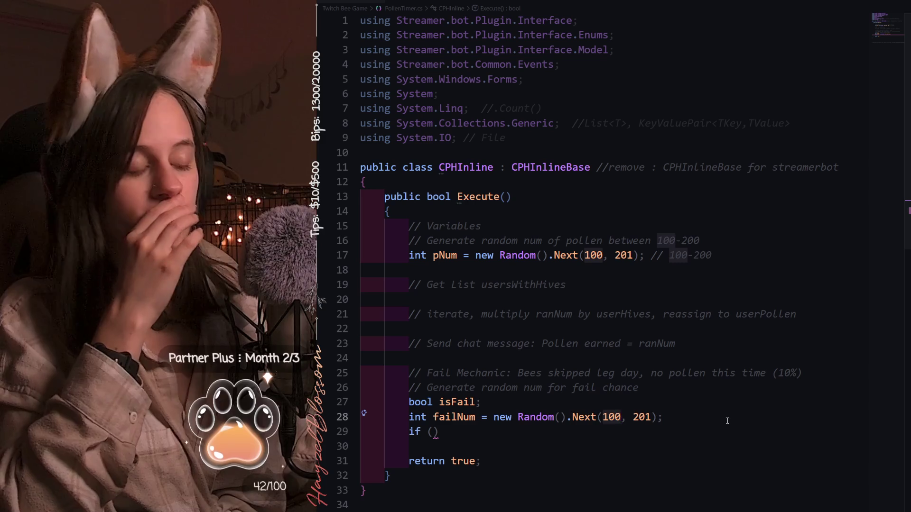
key("BackSpace")
key("BackSpace")
key("Right")
key("Right")
key("Right")
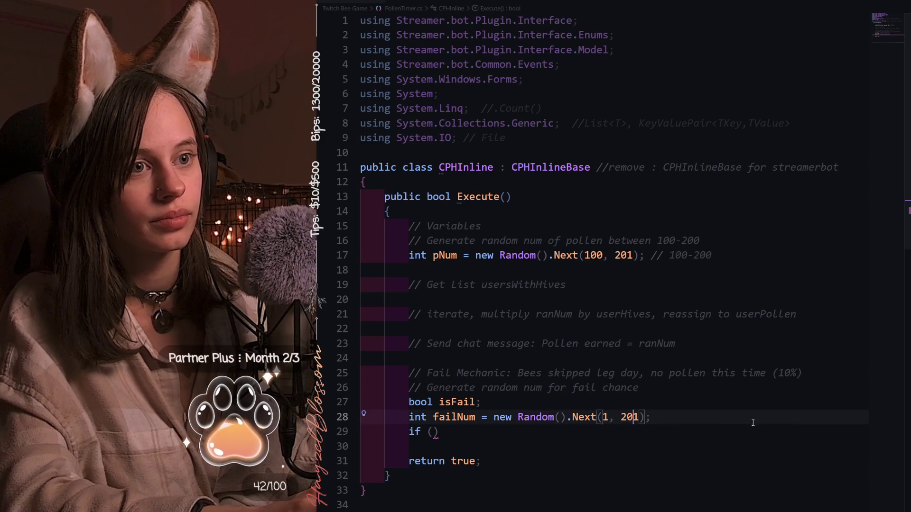
key("BackSpace")
key("BackSpace")
type("140")
key("BackSpace")
key("BackSpace")
type("0")
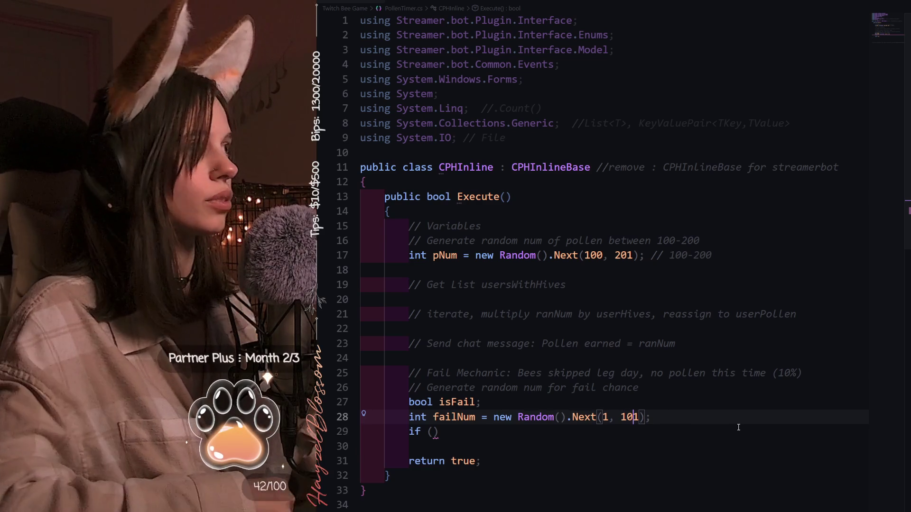
key("End")
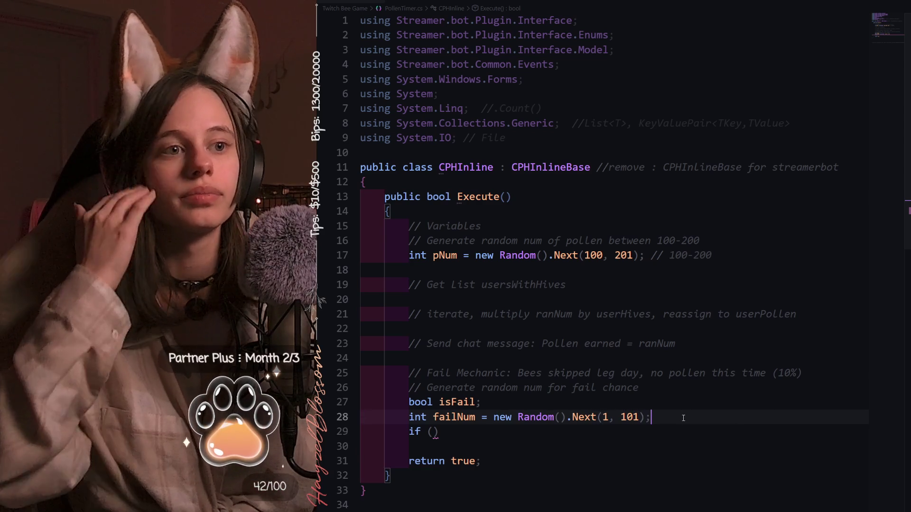
type(" //")
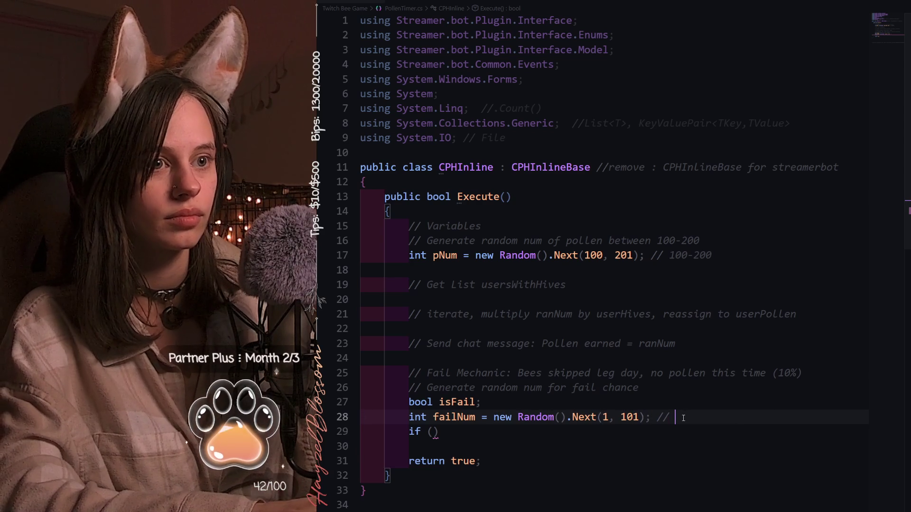
type(" 1-1000")
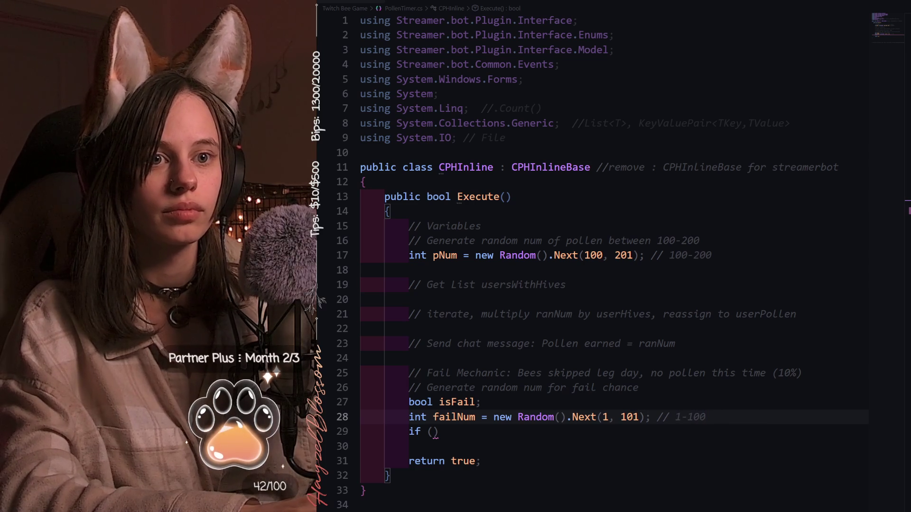
left_click(434, 431)
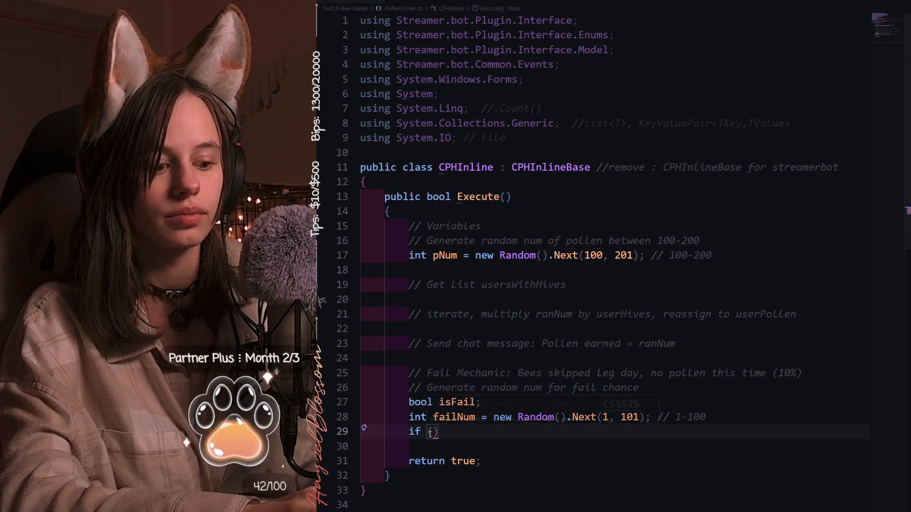
type("failNum >=")
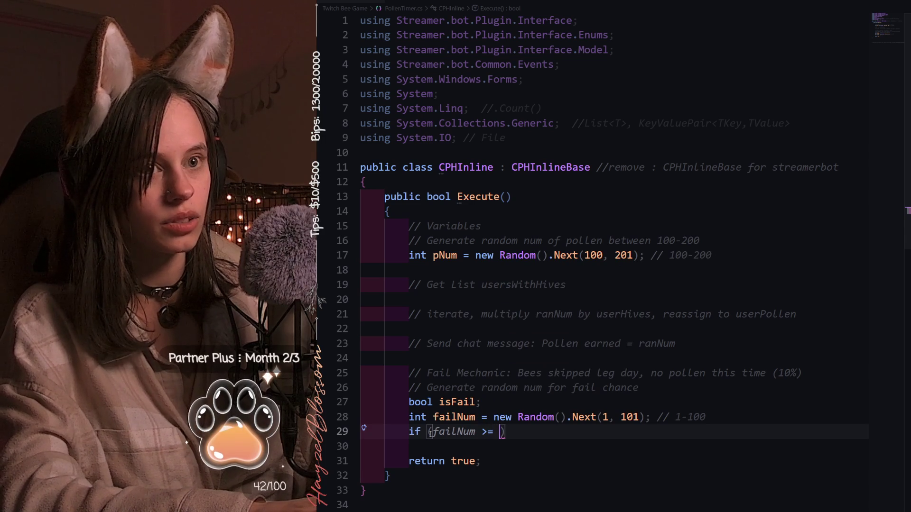
type("{")
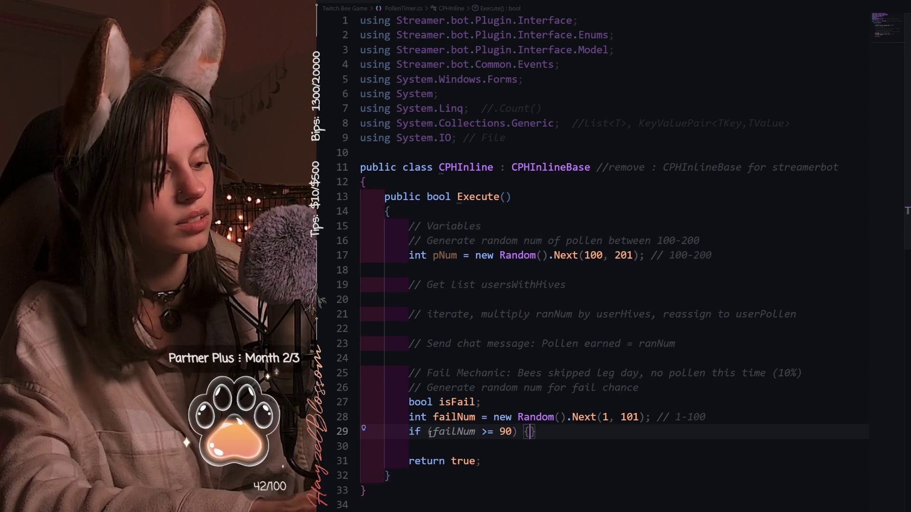
- Make the if test failNum >= 90 with a //fail body and an else block for //succeed
key("Return")
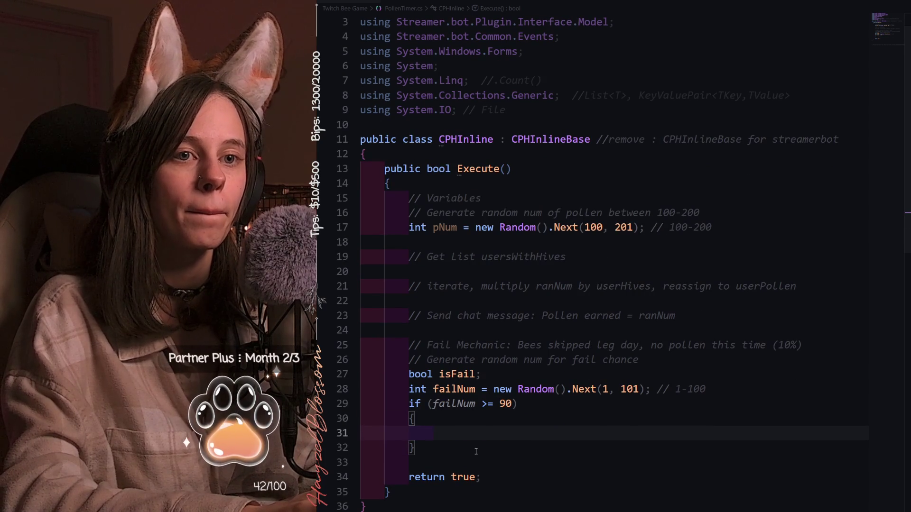
type("//fail")
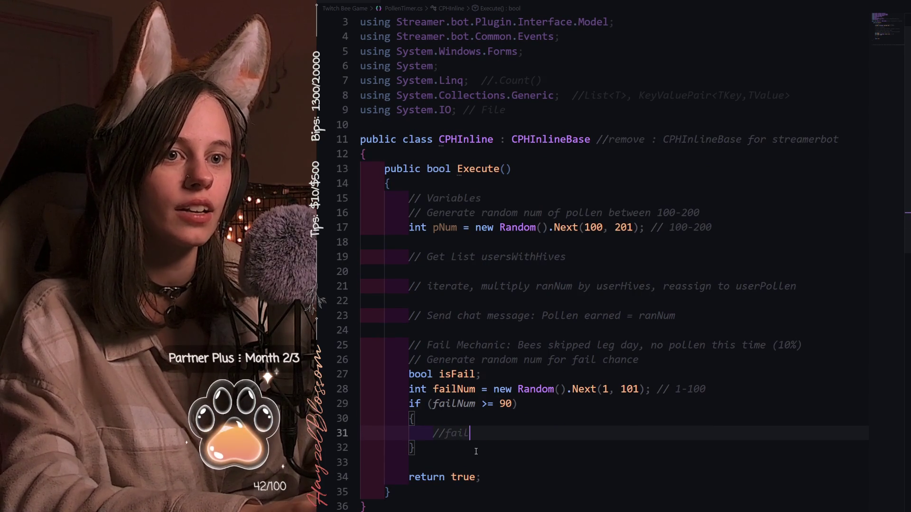
key("Down")
key("Return")
scroll(475, 451, "down", 1)
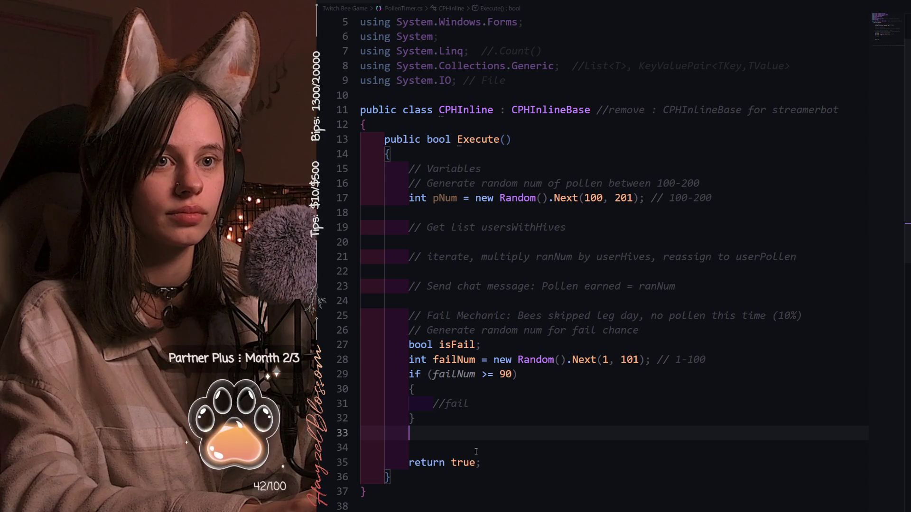
type("else")
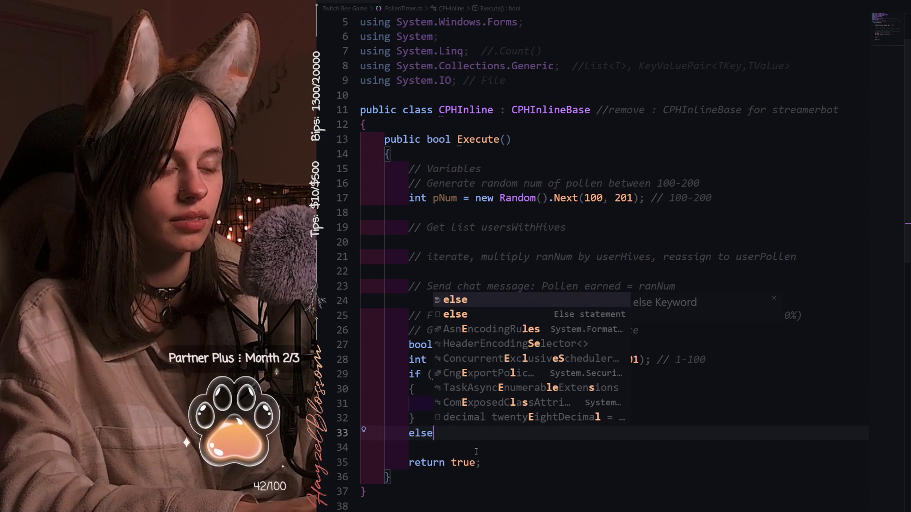
key("Return")
type("{")
key("Return")
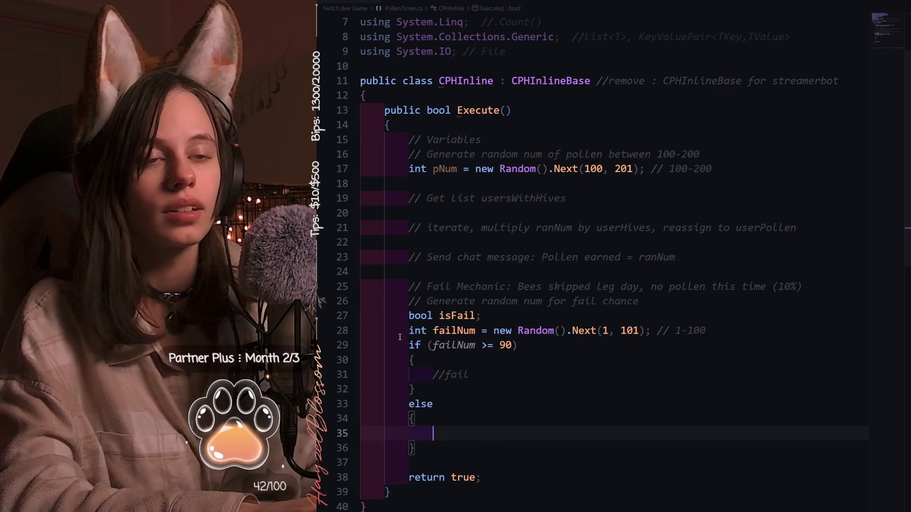
type("//")
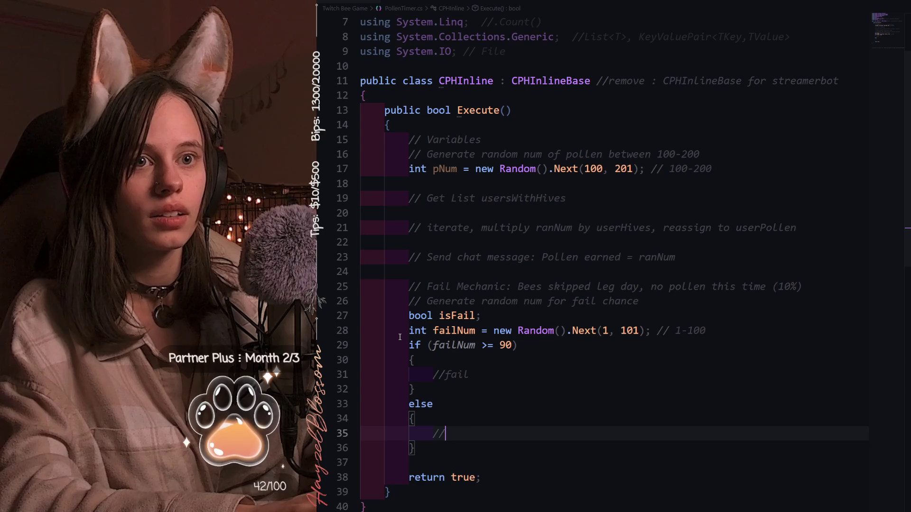
type("succeed")
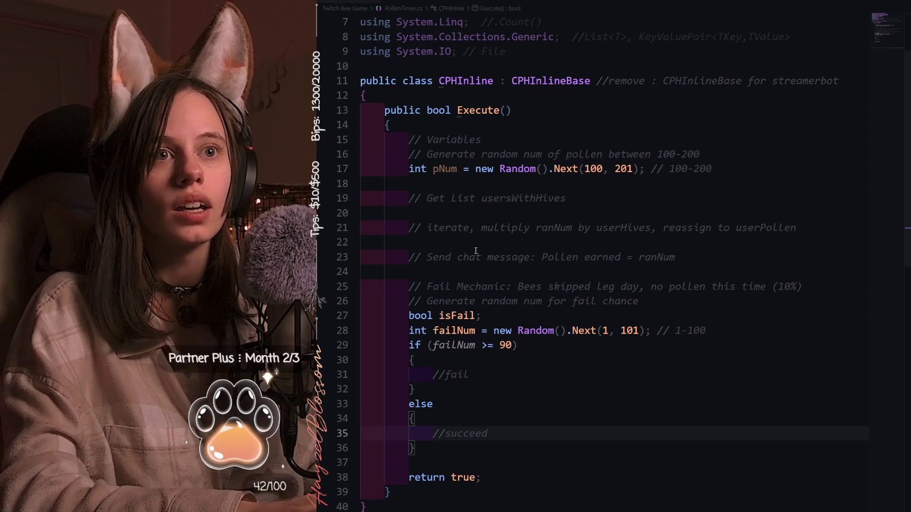
- Move the get-users, iterate and chat-message comments into the else block and indent them
left_click(418, 185)
left_click_drag(410, 197, 770, 278)
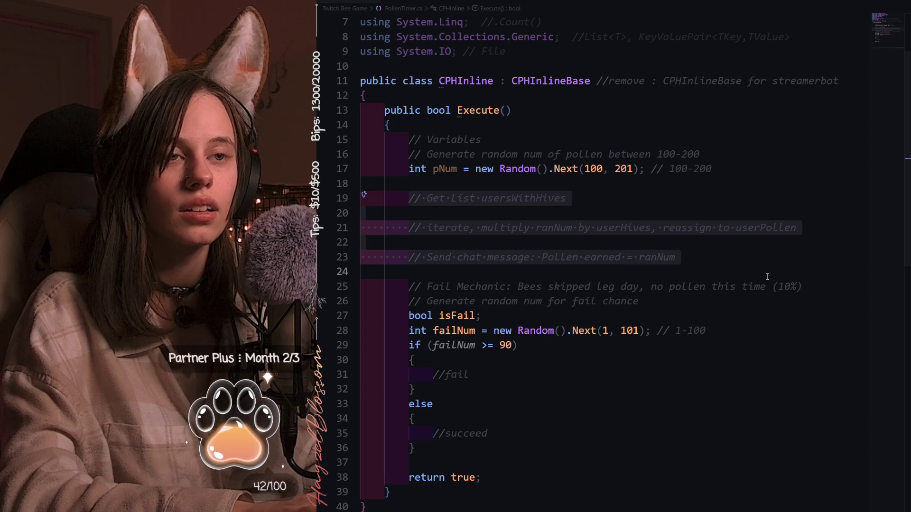
key("alt+Down")
key("alt+Down")
key("alt+Down")
key("alt+Down")
key("alt+Down")
key("alt+Down")
key("alt+Down")
key("alt+Down")
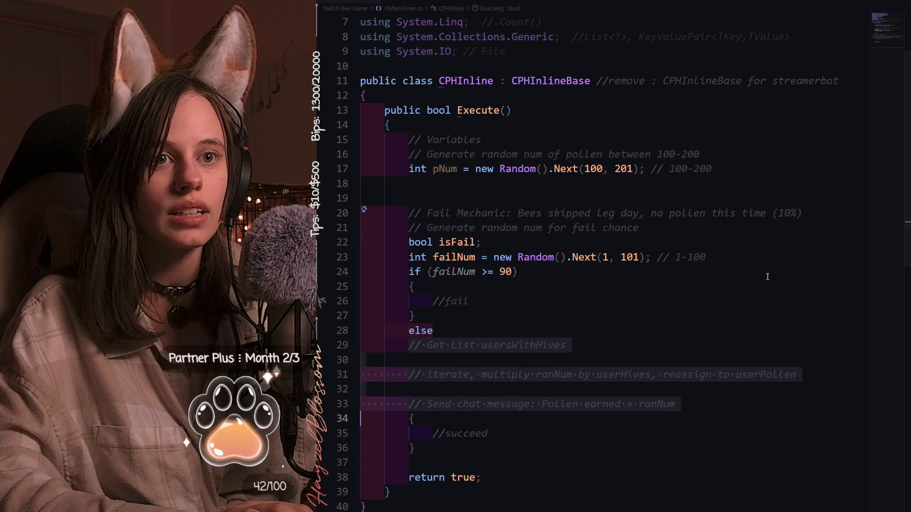
key("alt+Down")
key("alt+Down")
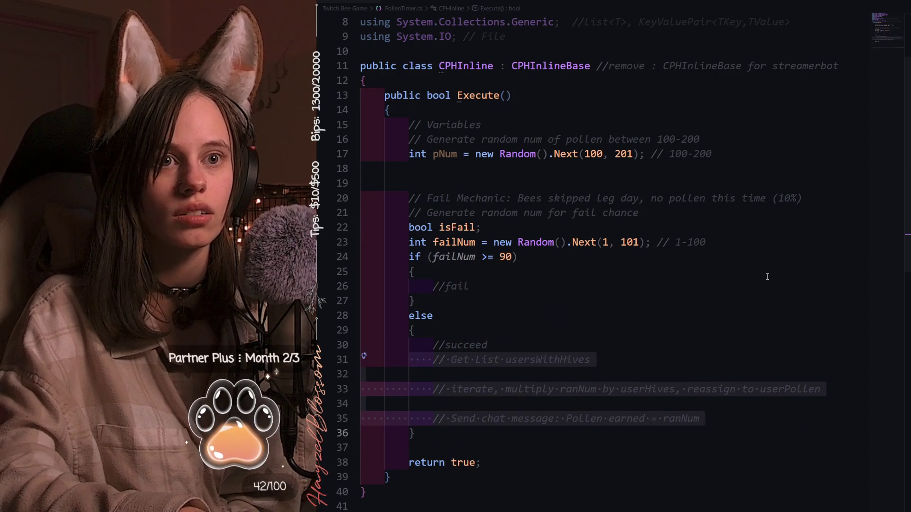
key("Tab")
left_click(605, 361)
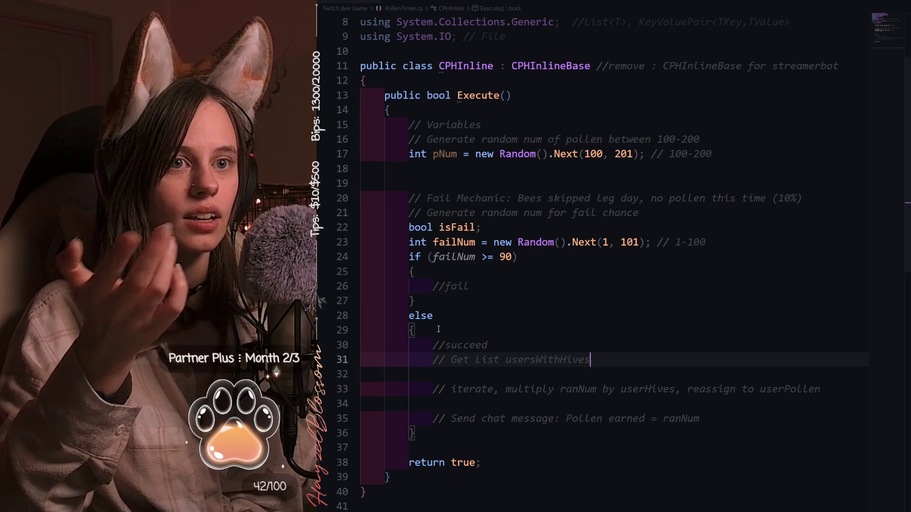
- Review the fail and else comments and settle on the empty line after the usersWithHives comment
left_click(701, 420)
left_click_drag(701, 420, 435, 345)
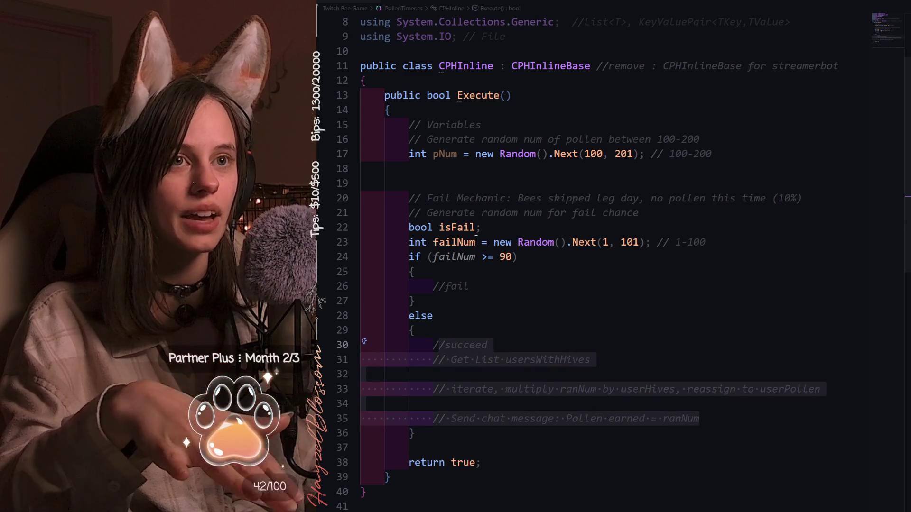
left_click(499, 257)
left_click(506, 288)
double_click(457, 288)
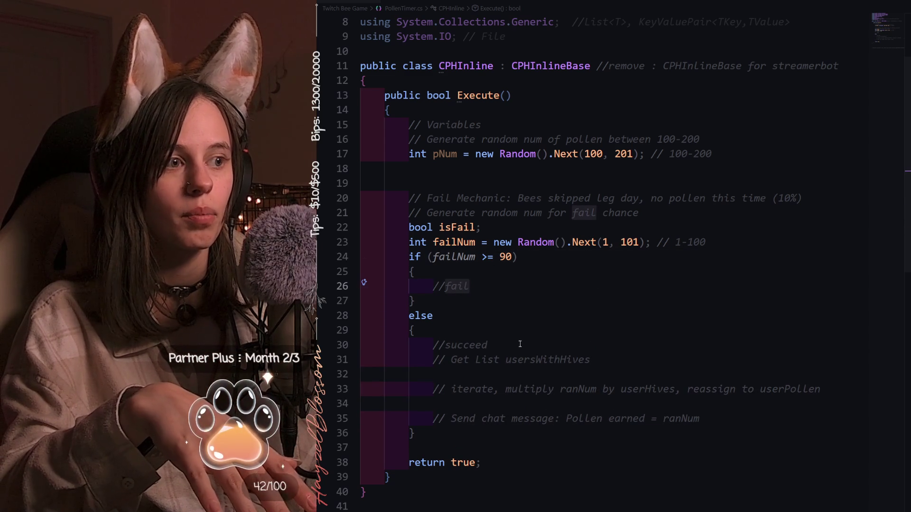
left_click(485, 387)
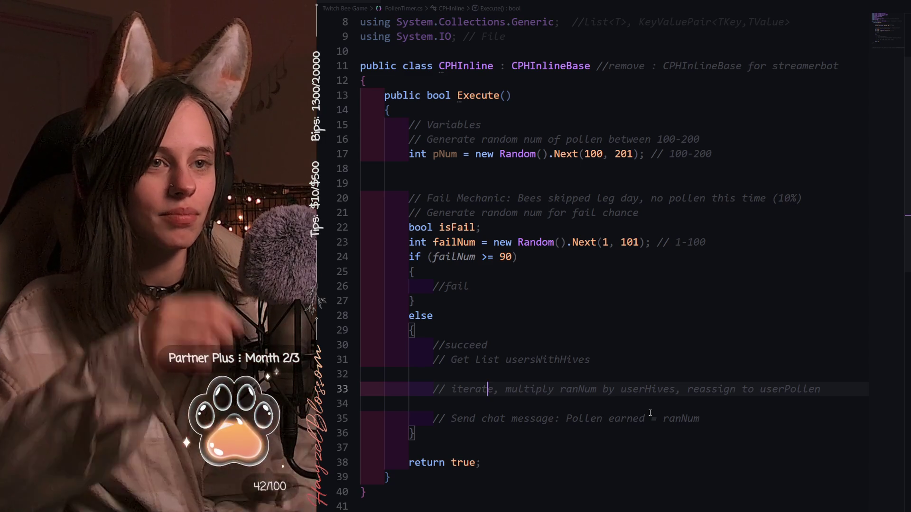
left_click(546, 378)
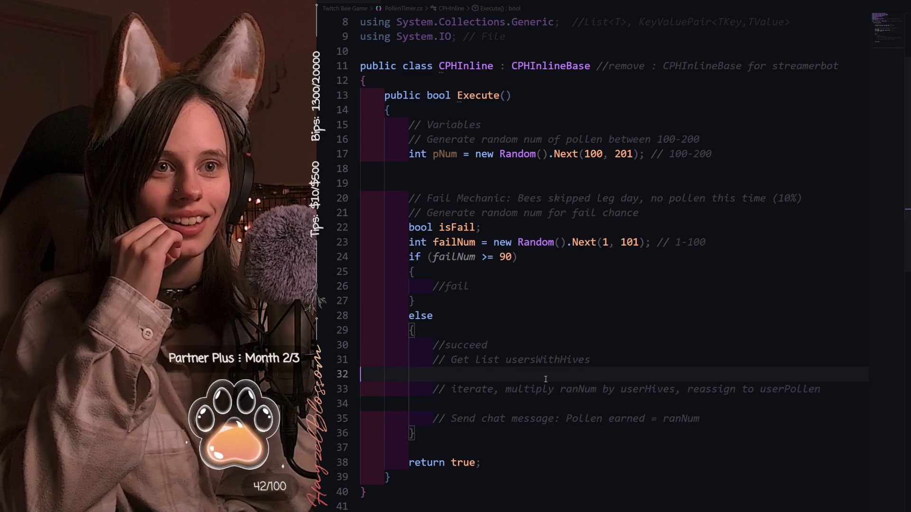